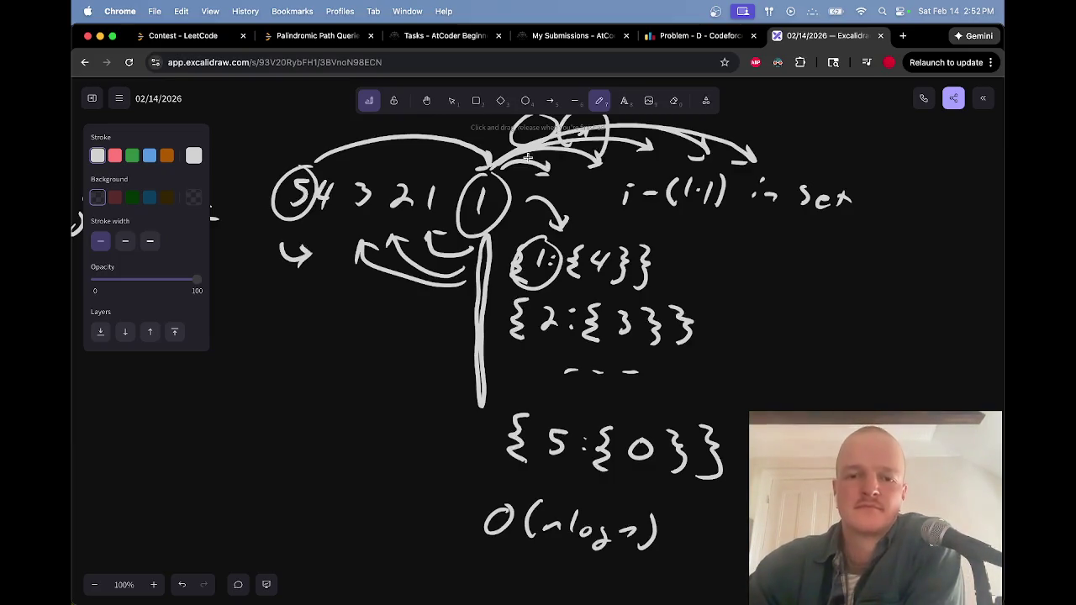
Check the beautiful-pair condition in the Codeforces Problem D statement
scroll(731, 260, "up", 1)
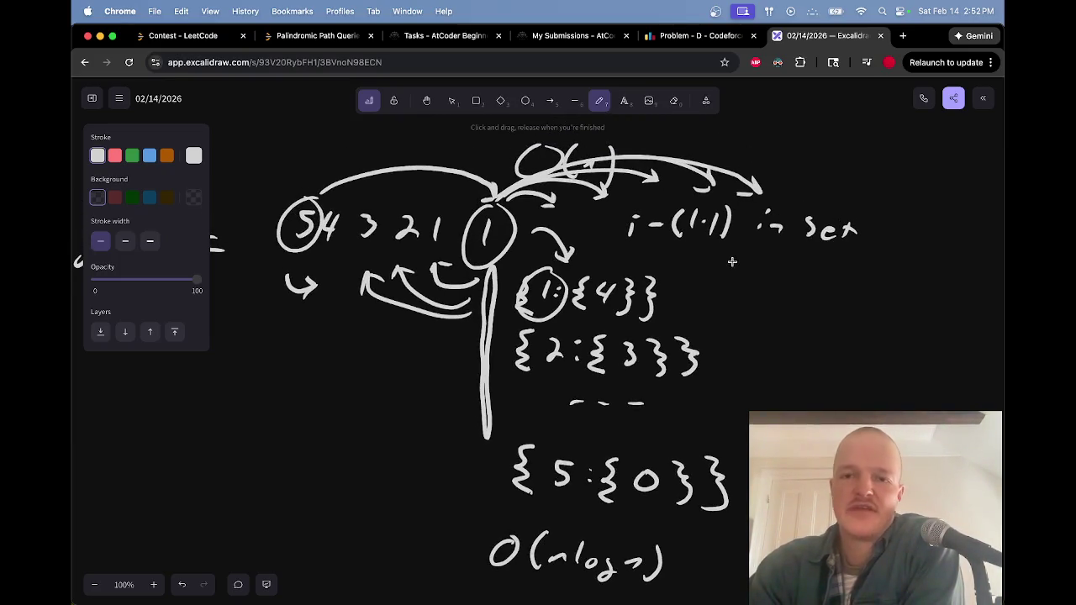
left_click(705, 38)
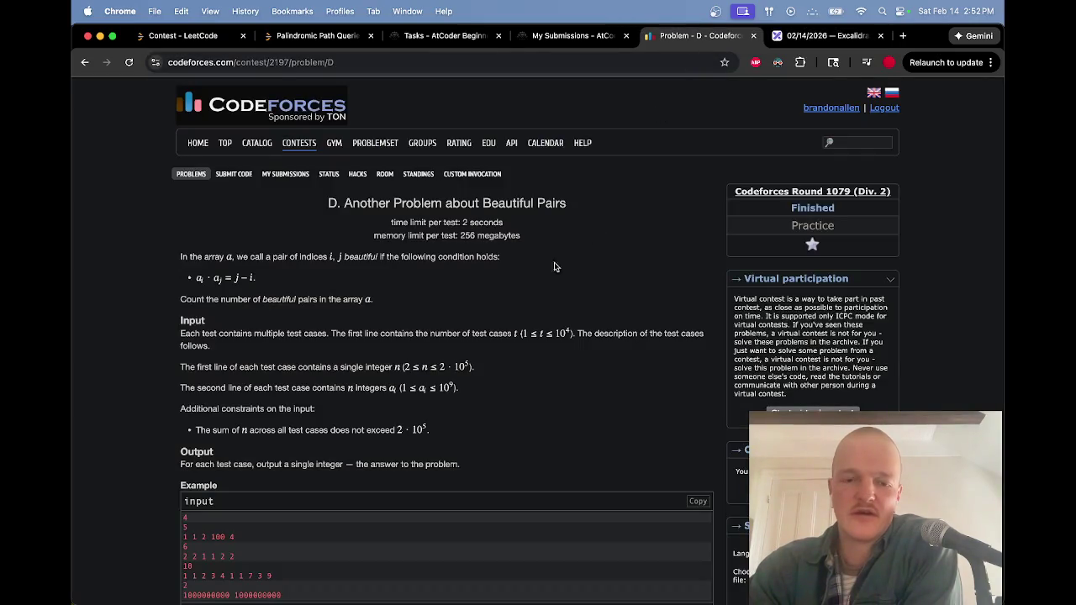
left_click_drag(450, 310, 256, 240)
left_click(256, 242)
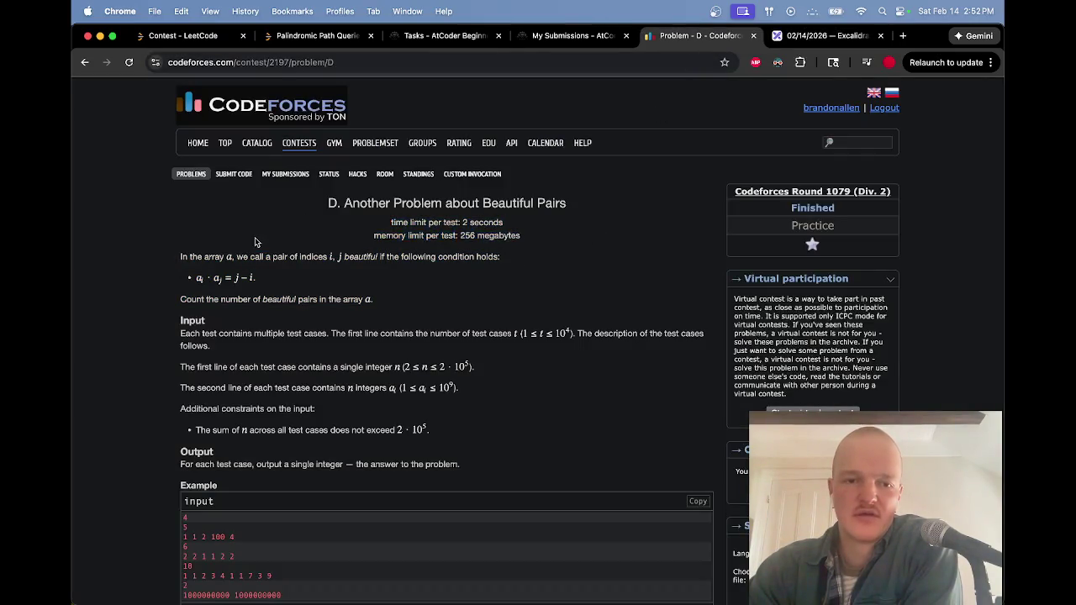
Look over the Excalidraw notes, then bring the Problem D statement back to the front
left_click(812, 39)
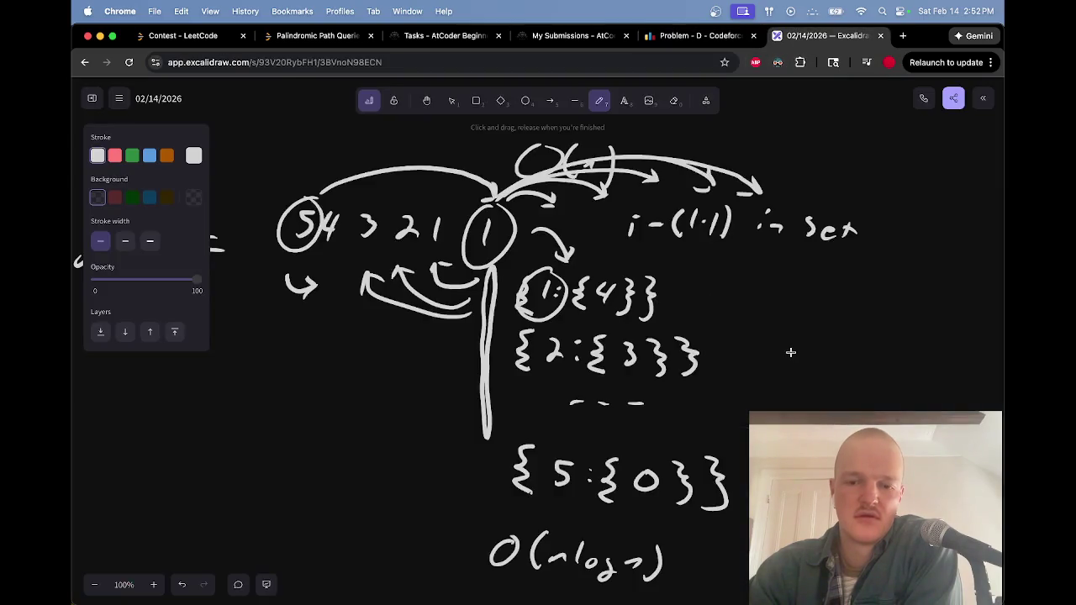
scroll(791, 352, "down", 2)
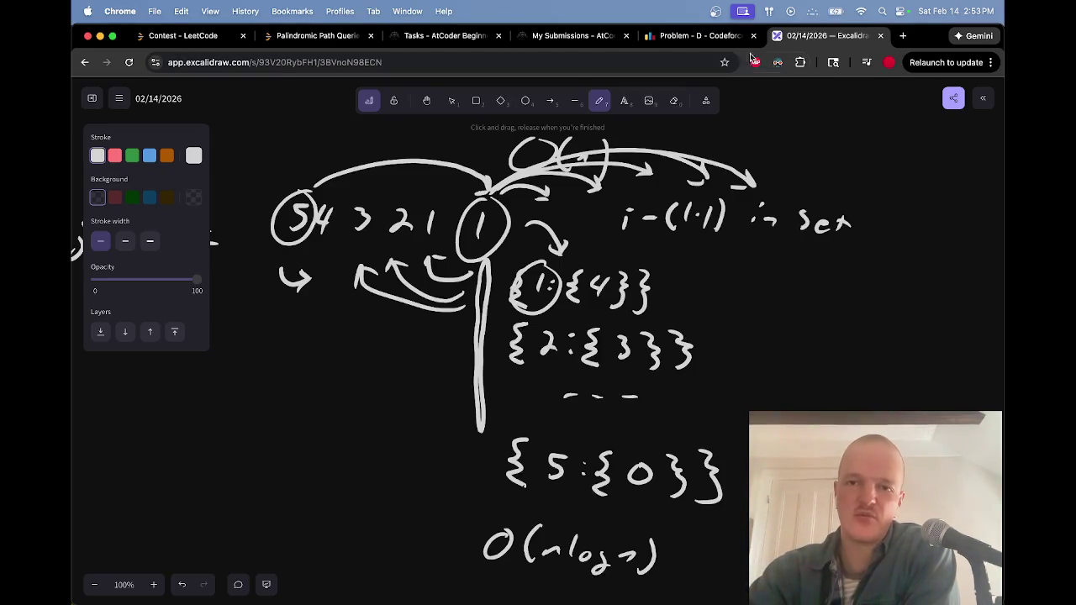
left_click(707, 39)
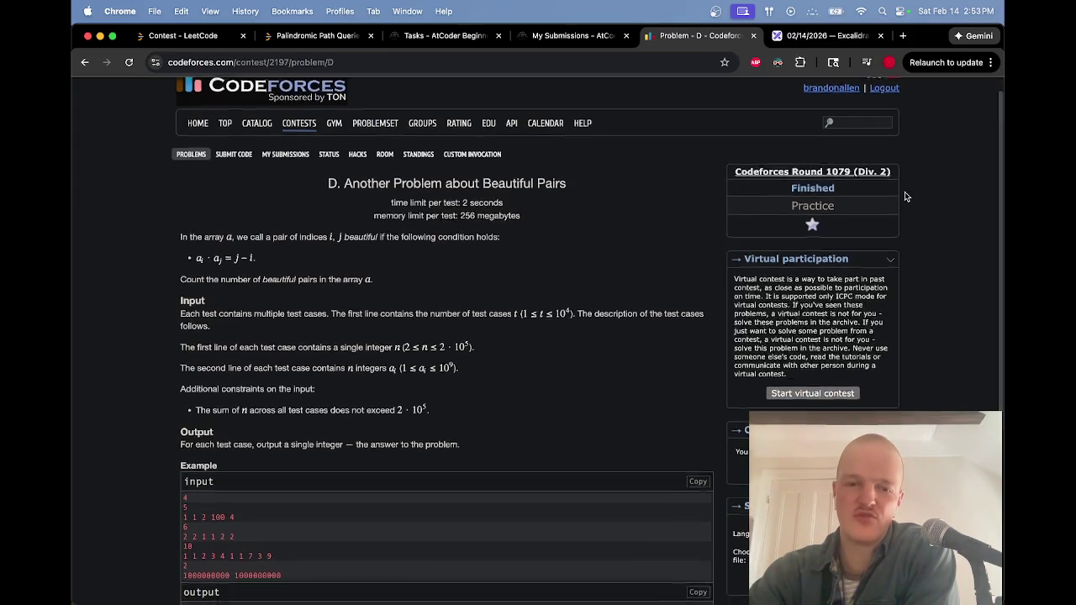
Scroll the Problem D statement slightly, then return to the Excalidraw bucket notes
scroll(905, 193, "down", 1)
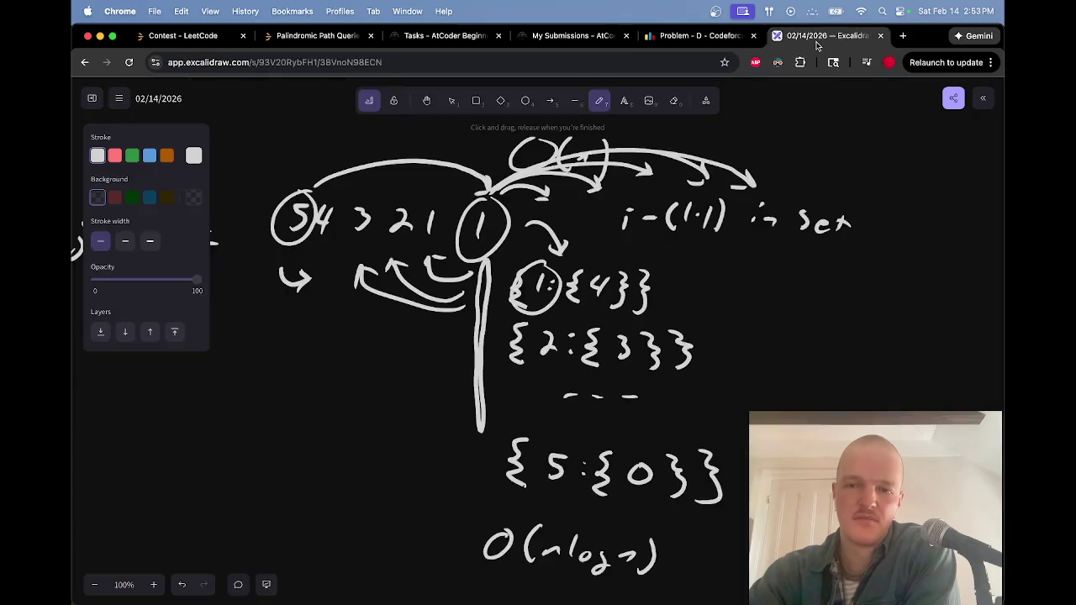
left_click(814, 35)
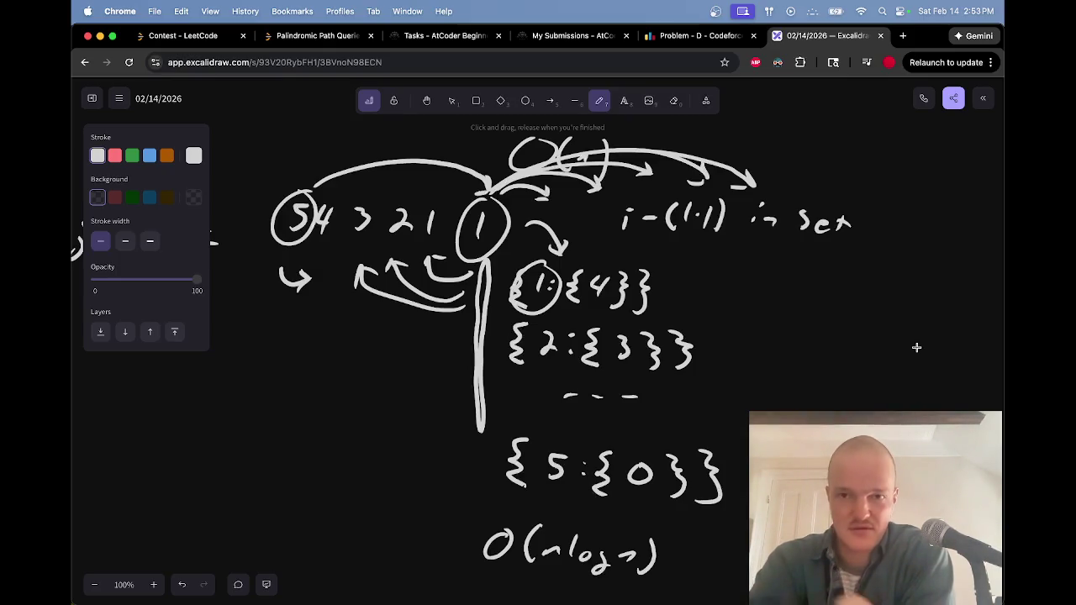
scroll(917, 348, "left", 5)
Draw arrows from a_i·a_j = j − i down to j = a_i·a_j + i and to the right
scroll(916, 347, "left", 3)
scroll(916, 348, "up", 5)
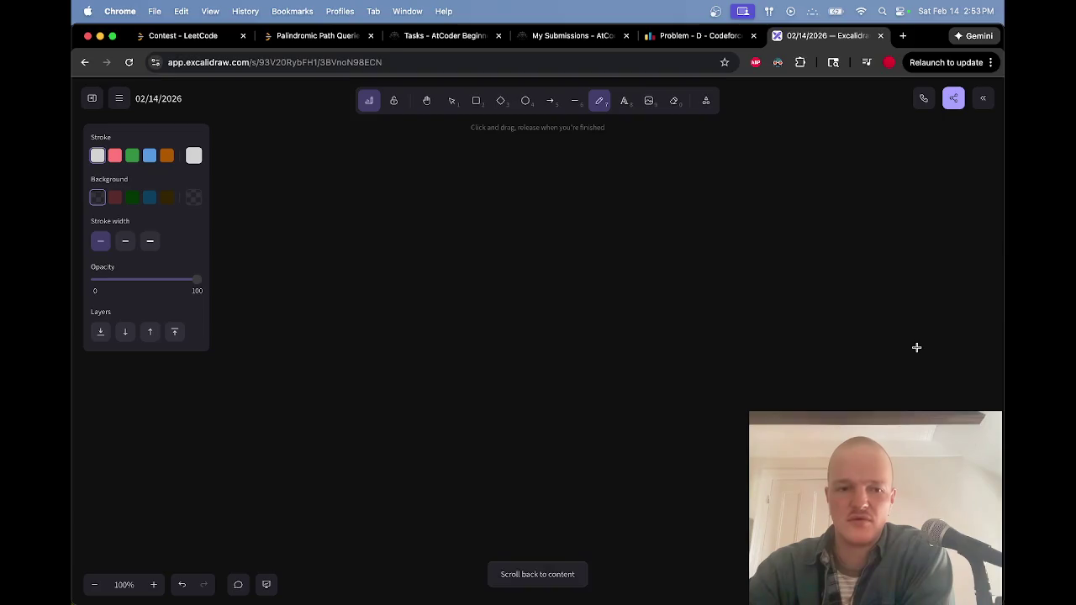
scroll(917, 348, "up", 3)
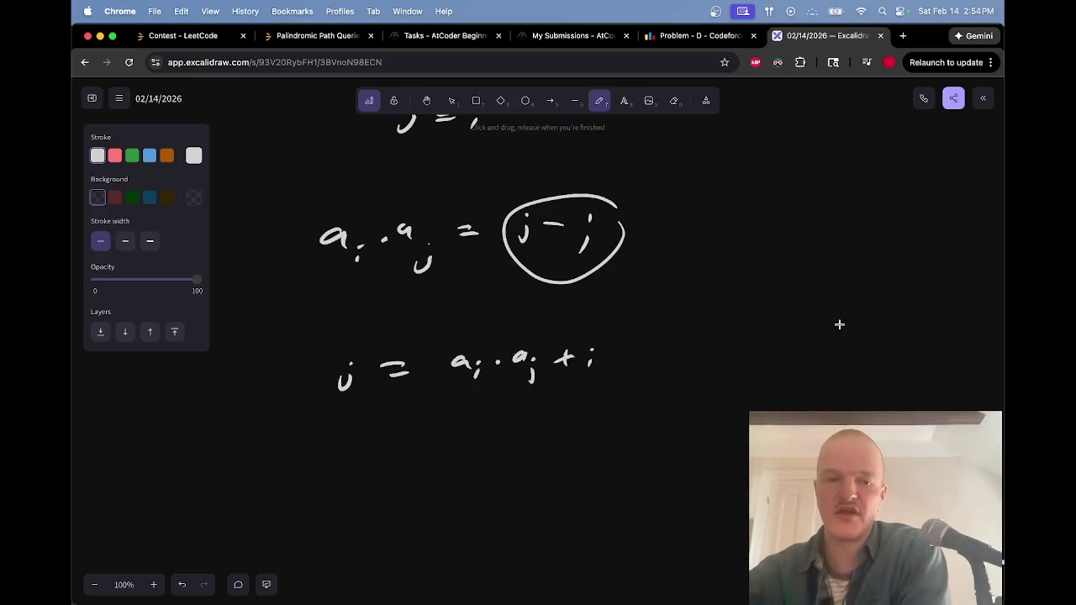
mouse_move(464, 286)
left_mouse_down()
mouse_move(461, 326)
mouse_move(471, 307)
left_mouse_up()
mouse_move(655, 210)
left_mouse_down()
mouse_move(698, 193)
mouse_move(688, 200)
left_mouse_up()
Write a_j = (j − i)/a_i beside the right-pointing arrow
left_click_drag(753, 156, 810, 167)
mouse_move(840, 141)
left_mouse_down()
mouse_move(842, 162)
mouse_move(877, 150)
left_mouse_up()
mouse_move(888, 146)
left_mouse_down()
mouse_move(885, 158)
mouse_move(894, 145)
left_mouse_up()
mouse_move(825, 164)
left_mouse_down()
mouse_move(895, 164)
mouse_move(855, 188)
mouse_move(863, 193)
left_mouse_up()
left_click(862, 182)
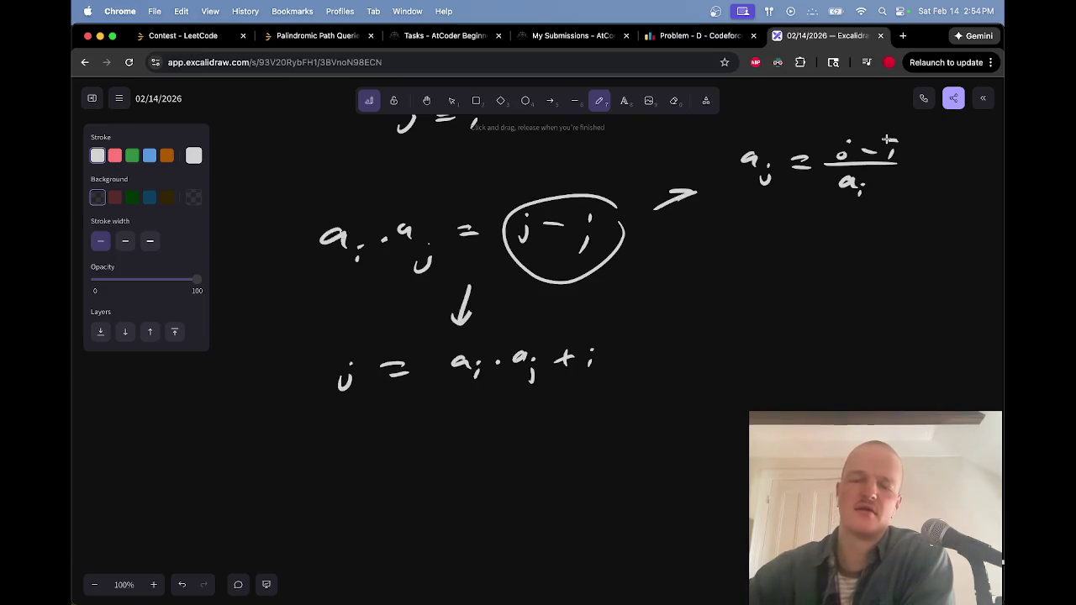
scroll(887, 139, "up", 5)
scroll(887, 139, "right", 5)
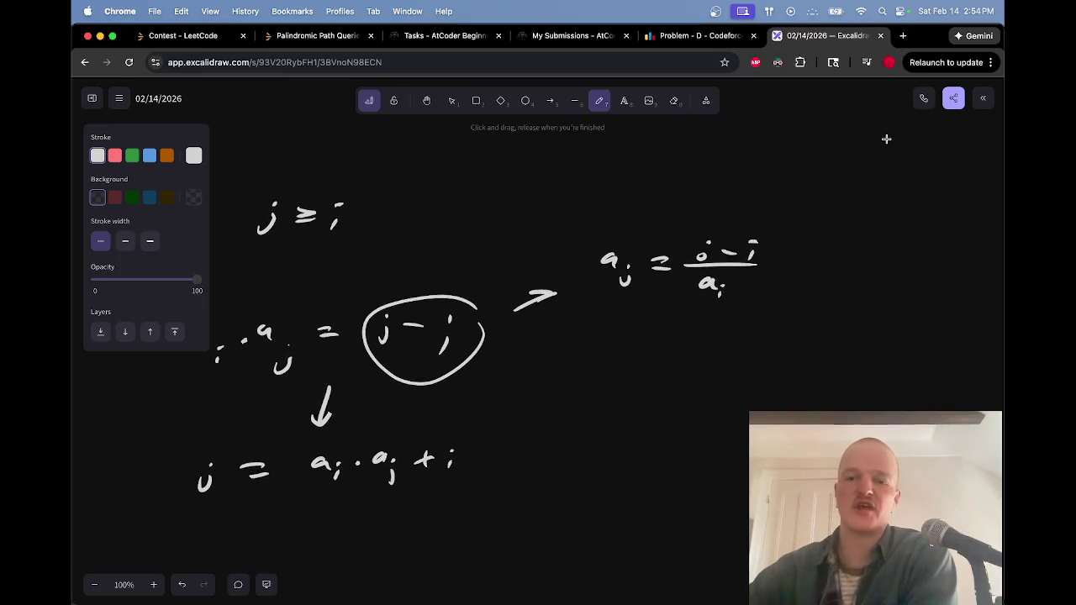
Circle the a_j term and erase the stray loop drawn around the fraction
left_click_drag(793, 243, 788, 229)
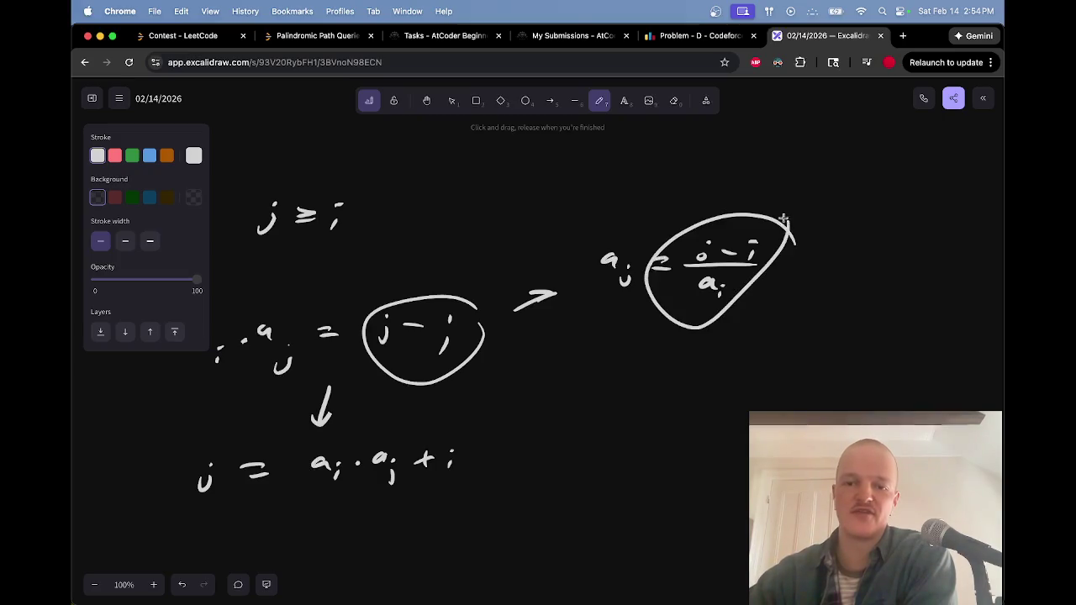
left_click_drag(621, 244, 612, 233)
key("e")
mouse_move(760, 214)
left_mouse_down()
mouse_move(769, 228)
mouse_move(697, 211)
mouse_move(791, 237)
mouse_move(779, 254)
left_mouse_up()
key("p")
key("e")
left_click(788, 242)
key("p")
key("e")
key("p")
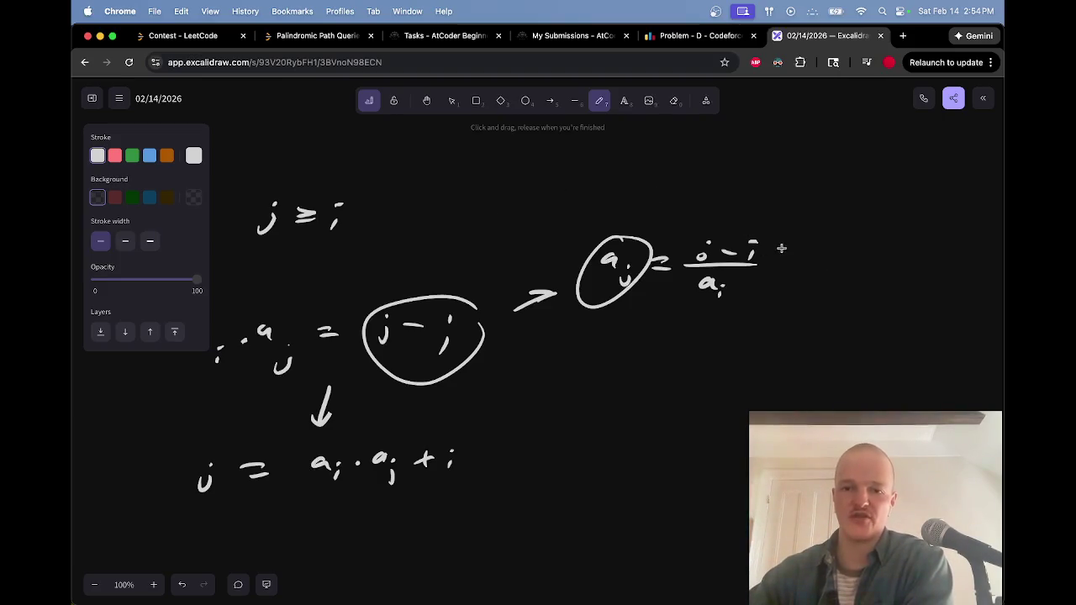
Try circling the i in the numerator, then erase that trial circle
mouse_move(704, 236)
left_mouse_down()
mouse_move(736, 230)
mouse_move(711, 252)
left_mouse_up()
key("e")
key("p")
left_click_drag(757, 226, 803, 243)
key("e")
key("p")
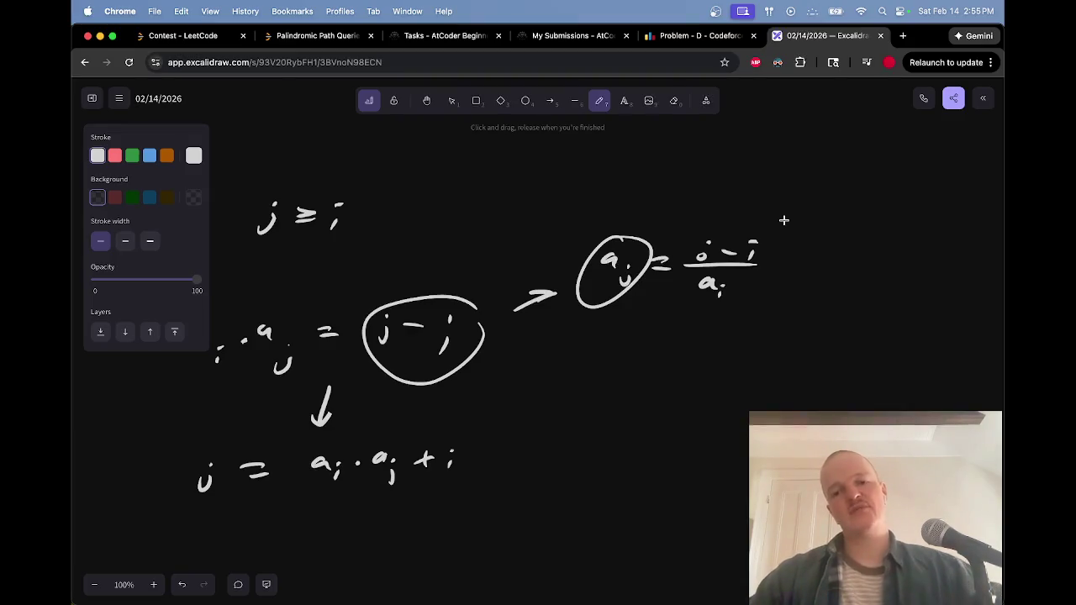
Sketch trial arcs from the 4, 3 and 2 to the circled 1 in the bucket diagram, then erase them
scroll(784, 221, "down", 10)
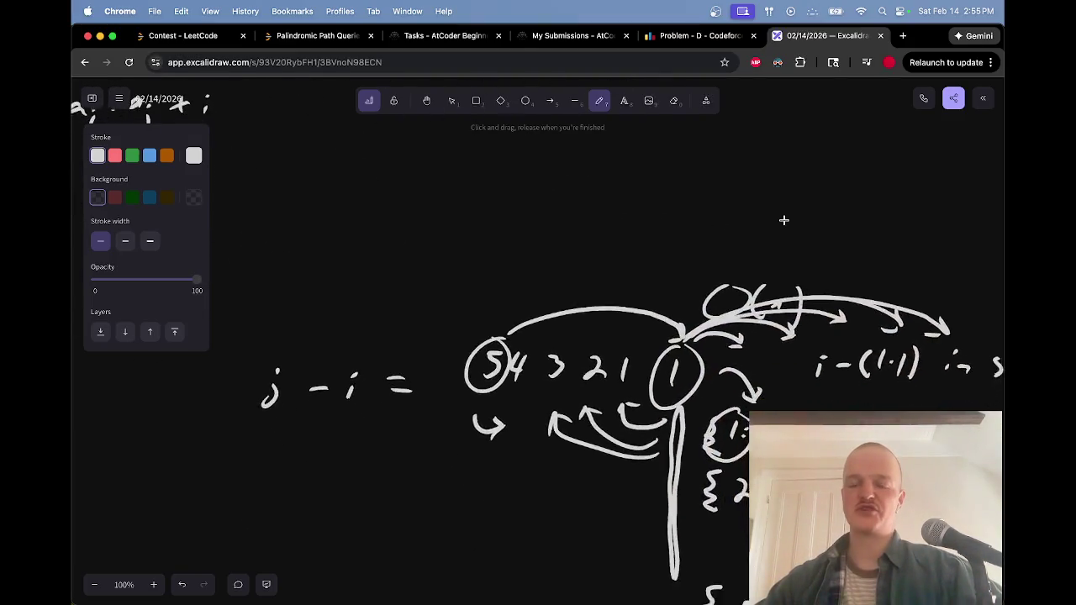
scroll(784, 220, "down", 8)
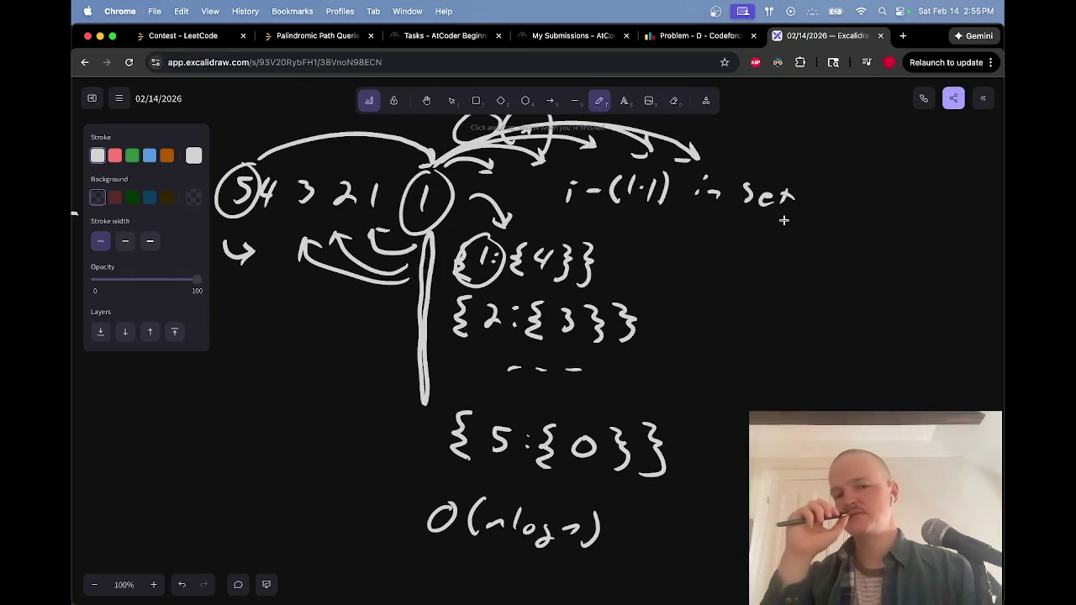
scroll(783, 221, "up", 9)
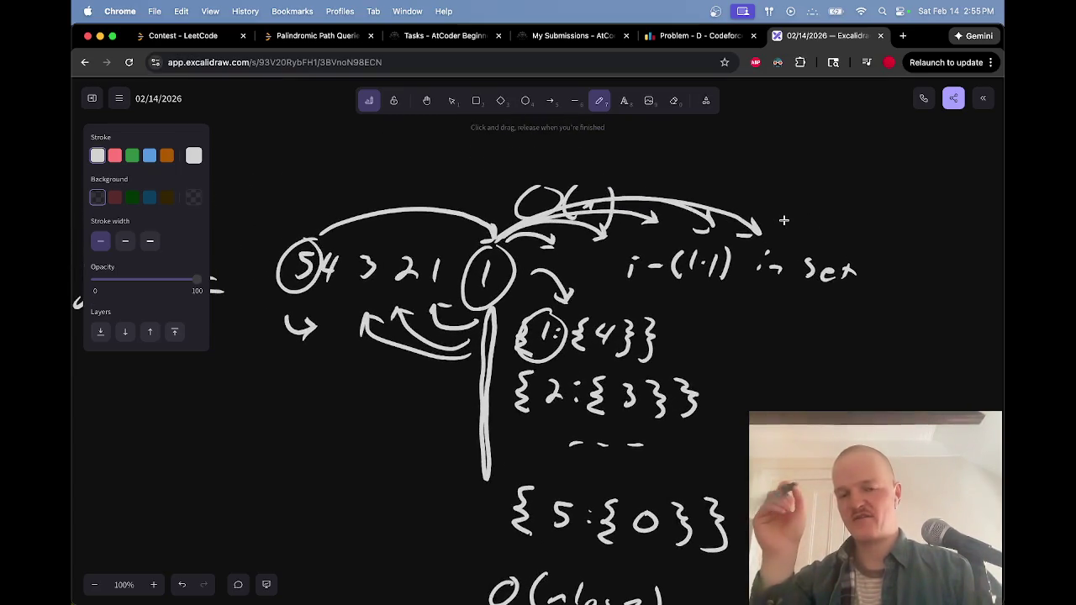
scroll(783, 220, "up", 1)
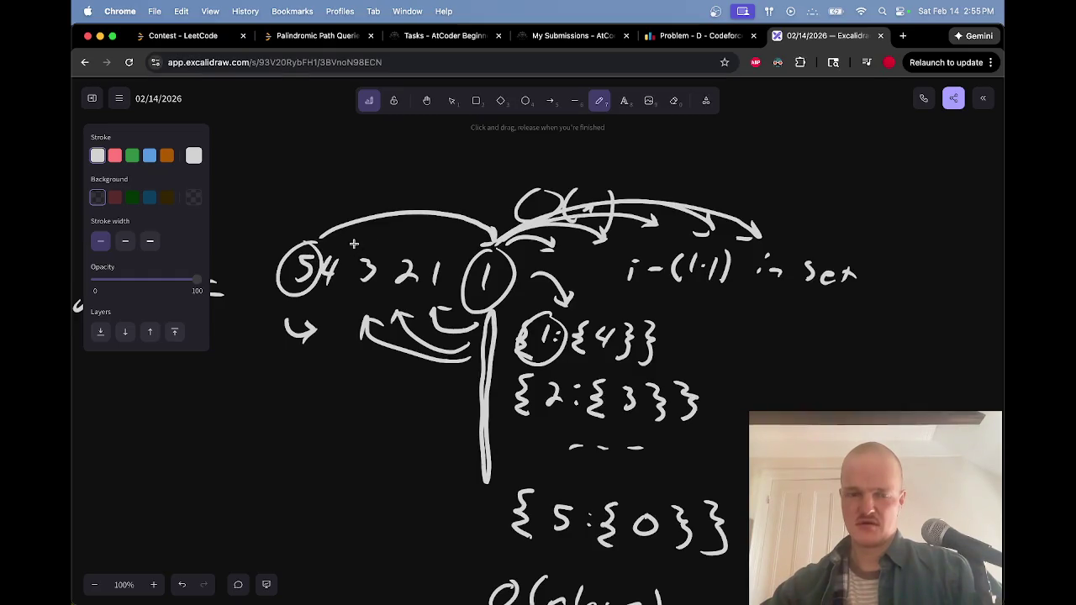
mouse_move(346, 250)
left_mouse_down()
mouse_move(383, 236)
mouse_move(486, 244)
left_mouse_up()
mouse_move(388, 251)
left_mouse_down()
mouse_move(446, 236)
mouse_move(488, 246)
left_mouse_up()
mouse_move(423, 254)
left_mouse_down()
mouse_move(478, 249)
mouse_move(475, 268)
left_mouse_up()
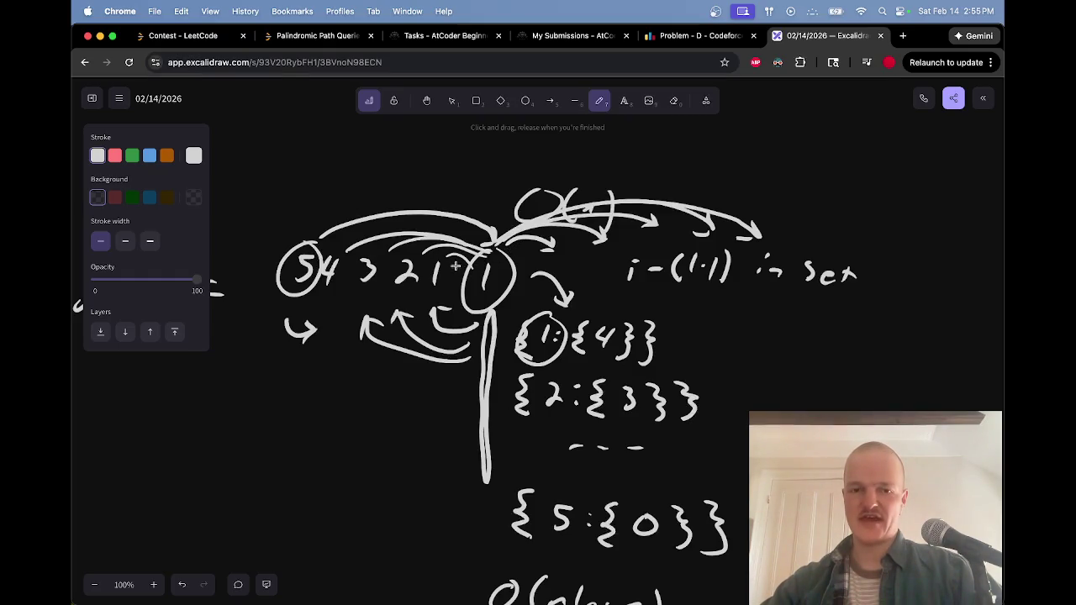
key("e")
mouse_move(463, 256)
left_mouse_down()
mouse_move(353, 244)
mouse_move(475, 239)
mouse_move(471, 249)
left_mouse_up()
key("p")
Loop the 2, 1 and circled 1 together, then erase the curved arrow right of the circled 1
mouse_move(466, 250)
left_mouse_down()
mouse_move(503, 246)
mouse_move(476, 265)
mouse_move(445, 263)
left_mouse_up()
key("e")
key("p")
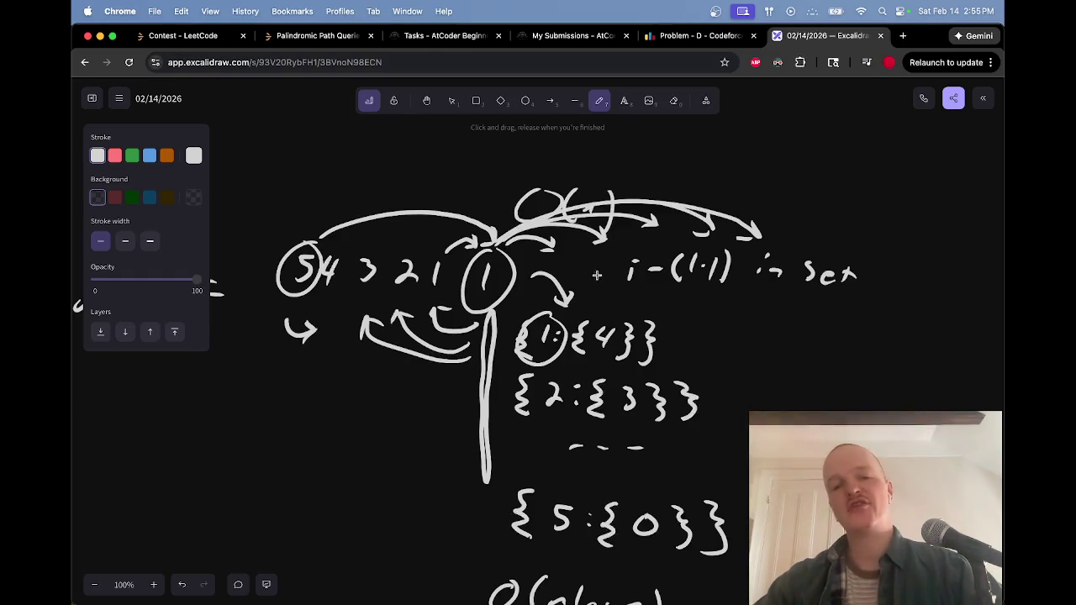
key("e")
mouse_move(560, 303)
left_mouse_down()
mouse_move(572, 288)
mouse_move(564, 257)
mouse_move(580, 271)
mouse_move(568, 295)
mouse_move(582, 266)
left_mouse_up()
key("p")
key("e")
key("p")
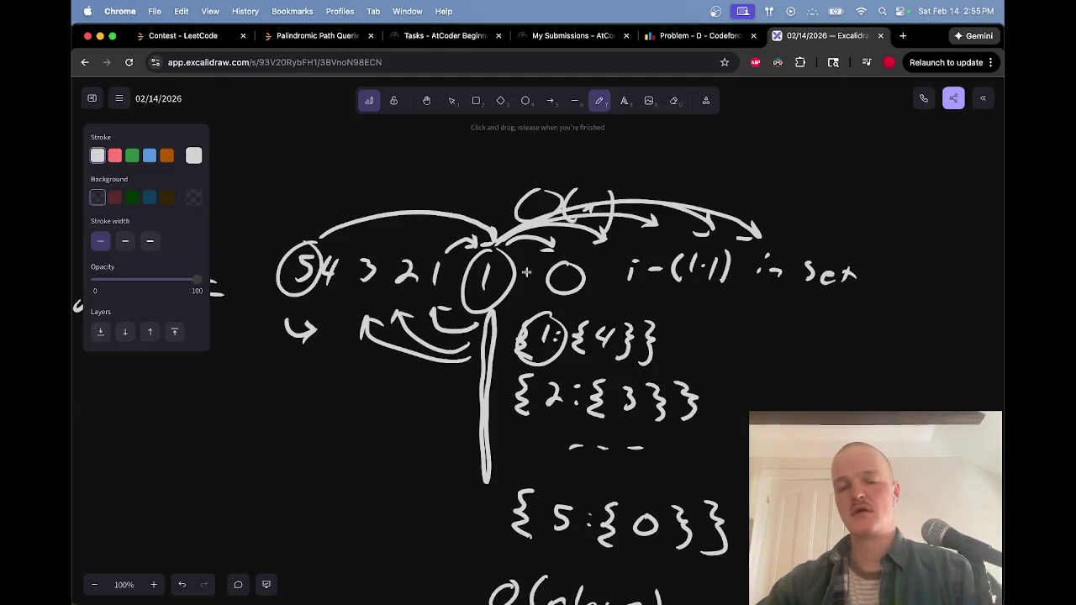
Draw an arc by the circled 1 and underline the small circle, then erase the oval around the circled 1
key("e")
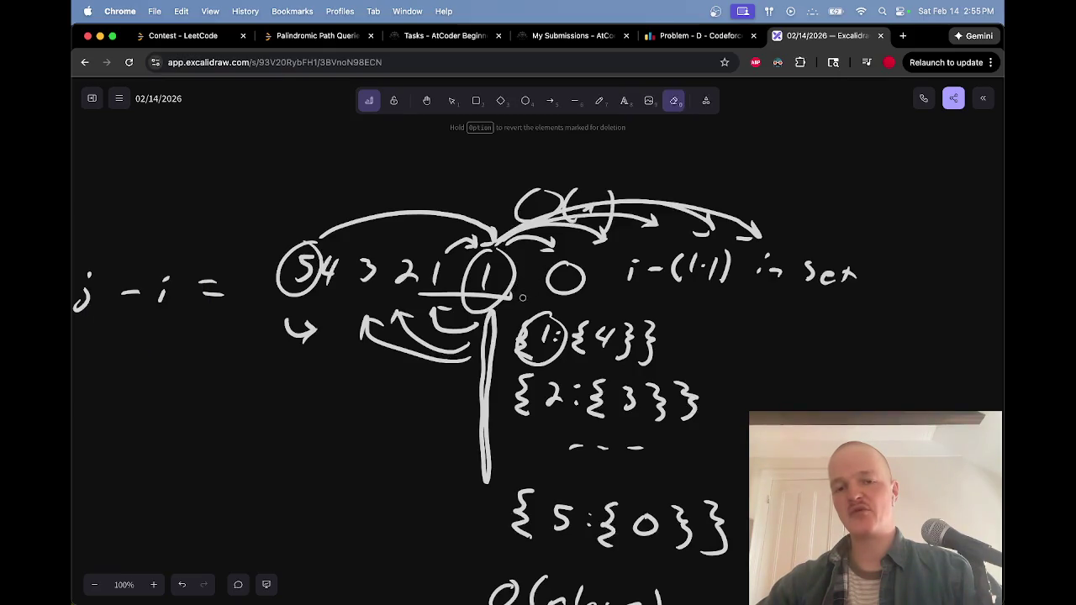
key("p")
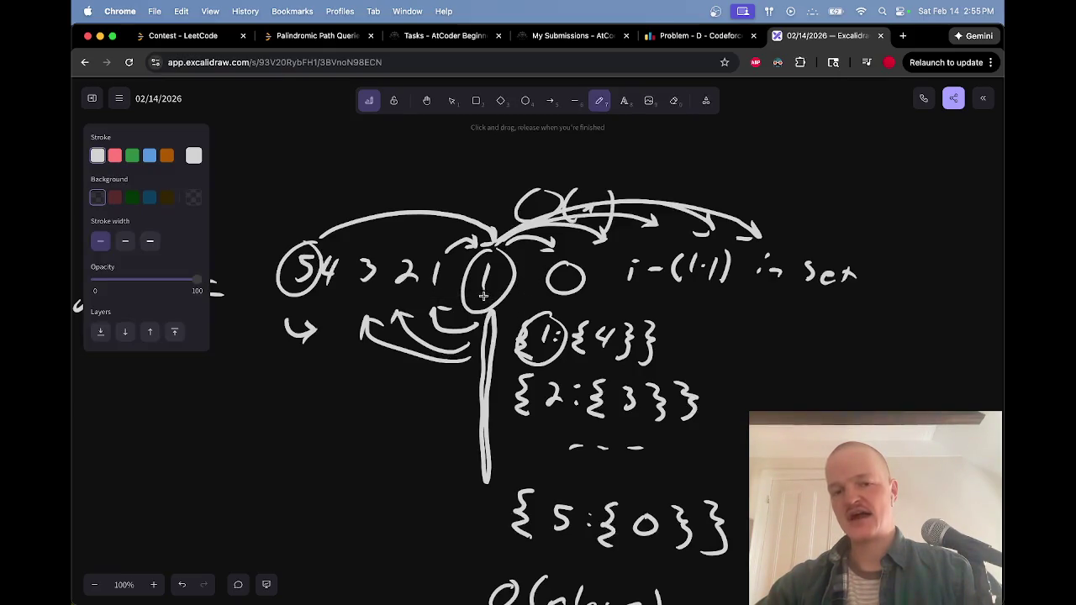
mouse_move(436, 263)
left_mouse_down()
mouse_move(454, 303)
mouse_move(438, 290)
mouse_move(498, 256)
left_mouse_up()
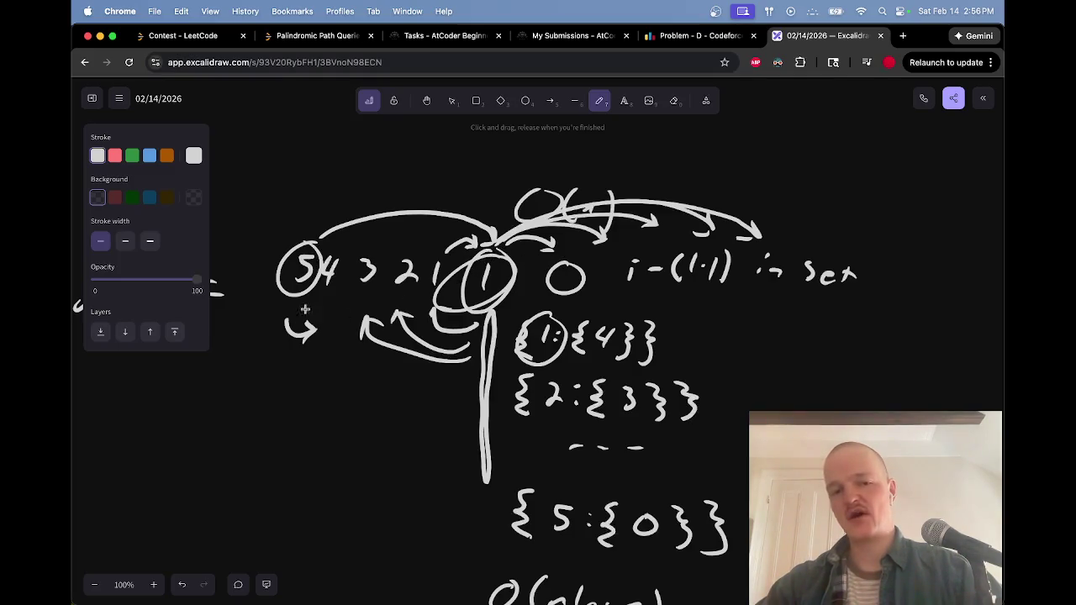
mouse_move(539, 293)
left_mouse_down()
mouse_move(612, 286)
mouse_move(578, 288)
left_mouse_up()
key("e")
left_click_drag(454, 276, 456, 277)
key("p")
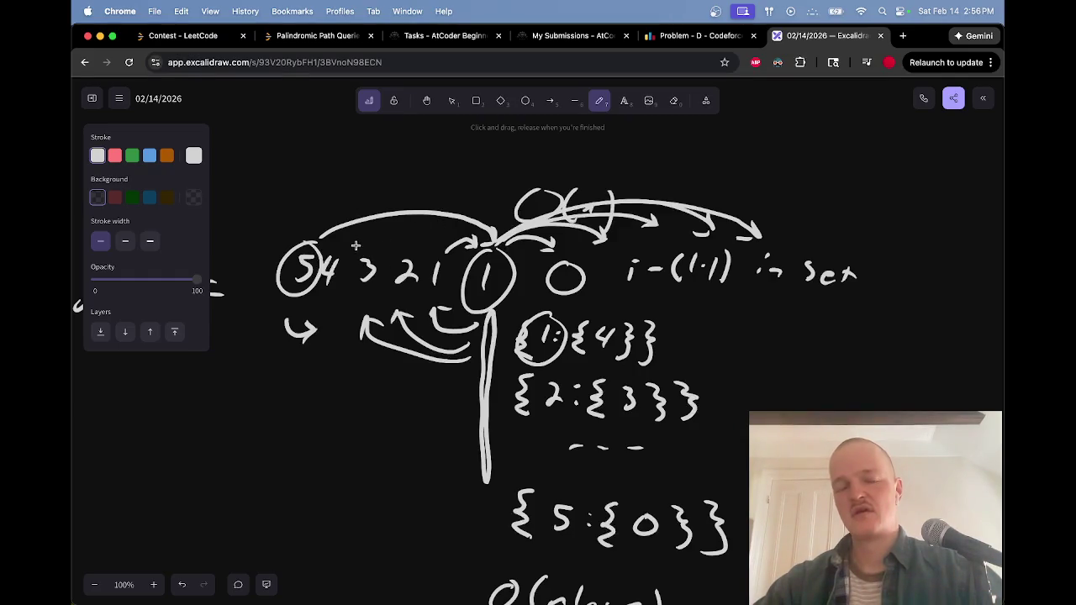
Replace the 4 3 2 beside the circled 5 with three more 5s
key("e")
left_click_drag(328, 269, 417, 270)
key("p")
left_click_drag(345, 259, 335, 284)
left_click_drag(378, 257, 362, 286)
left_click_drag(411, 260, 389, 291)
Draw three arcs from the 5s past the circled 1, and underline the small circle and the 5s
mouse_move(349, 243)
left_mouse_down()
mouse_move(494, 222)
mouse_move(555, 251)
left_mouse_up()
mouse_move(385, 249)
left_mouse_down()
mouse_move(581, 239)
mouse_move(616, 256)
mouse_move(594, 252)
left_mouse_up()
mouse_move(415, 256)
left_mouse_down()
mouse_move(667, 238)
mouse_move(651, 248)
left_mouse_up()
left_click_drag(538, 296, 616, 293)
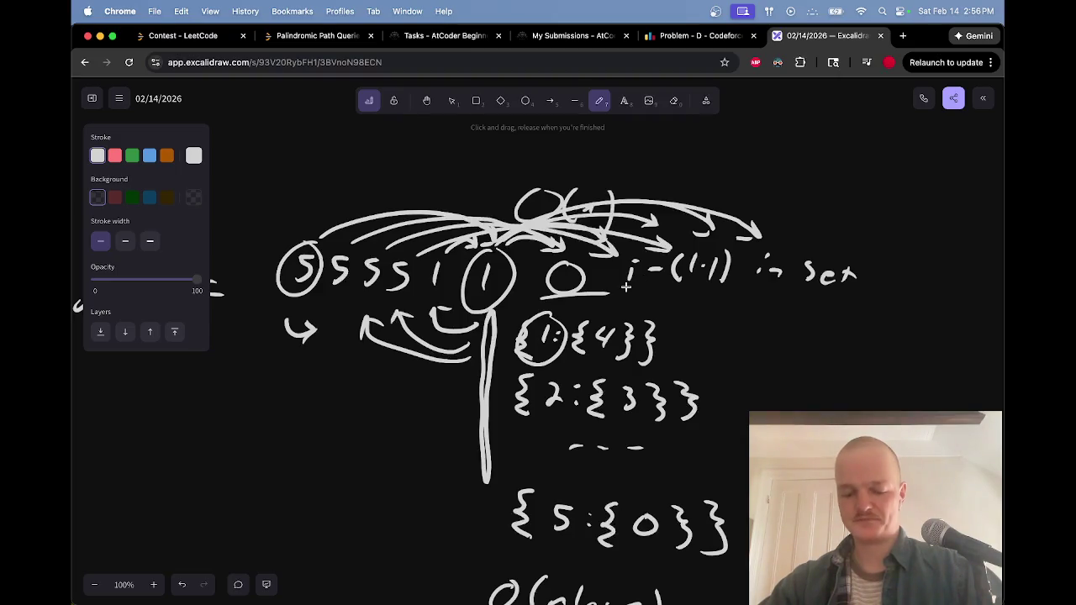
key("ctrl+z")
left_click_drag(525, 301, 585, 297)
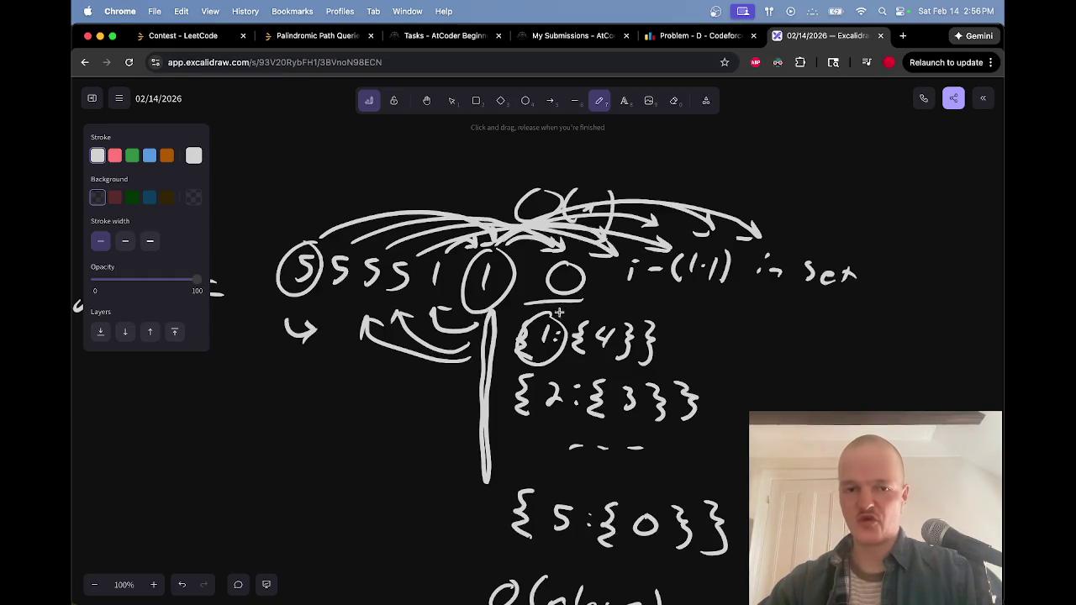
mouse_move(325, 296)
left_mouse_down()
mouse_move(372, 286)
mouse_move(325, 294)
mouse_move(352, 288)
left_mouse_up()
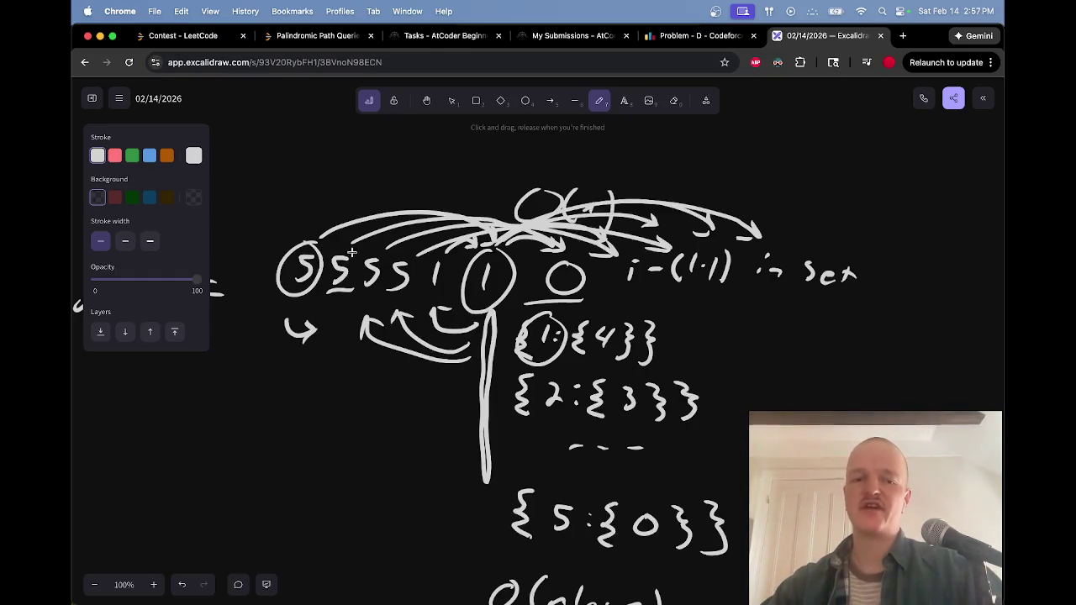
Trial-circle the second 5, then erase all circles around the middle 5s
left_click_drag(349, 252, 370, 249)
key("e")
left_click_drag(335, 316, 356, 288)
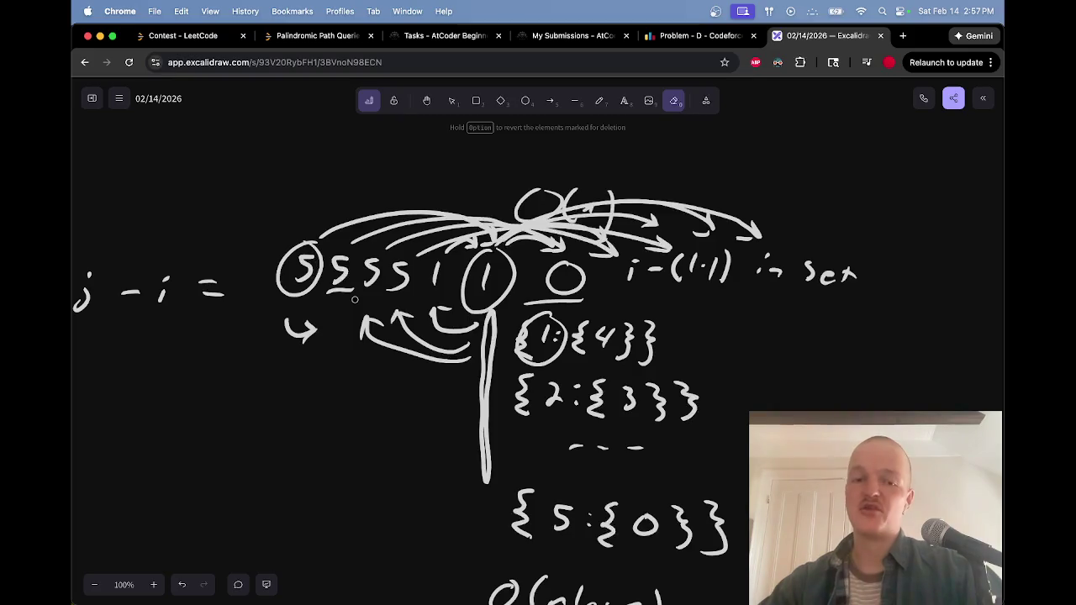
key("p")
mouse_move(370, 253)
left_mouse_down()
mouse_move(361, 313)
mouse_move(385, 267)
mouse_move(342, 308)
left_mouse_up()
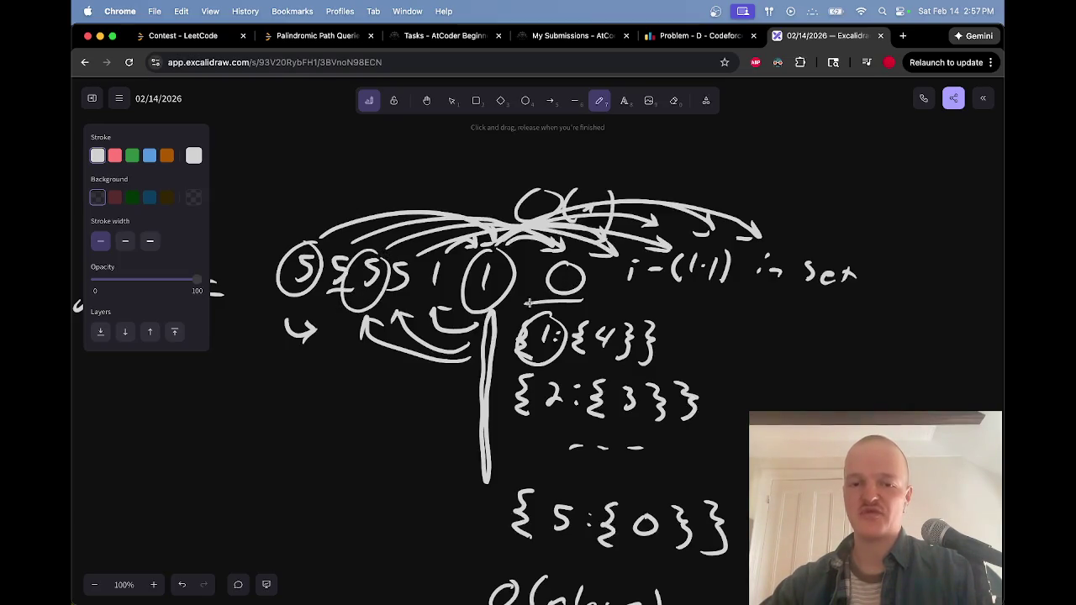
key("v")
left_click(535, 301)
left_click_drag(535, 301, 555, 298)
key("e")
left_click_drag(342, 309, 391, 294)
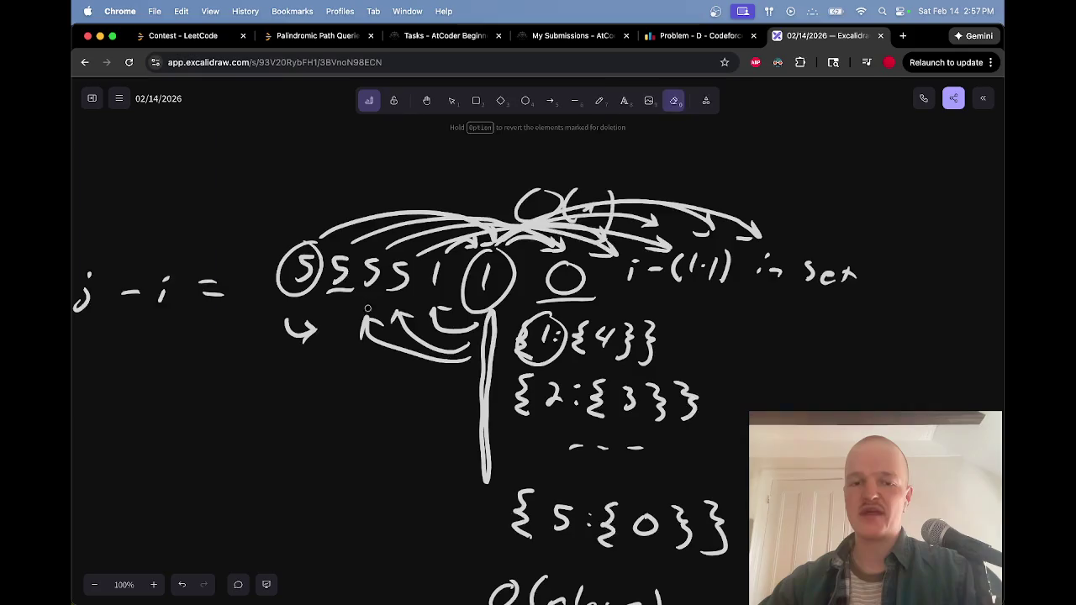
key("p")
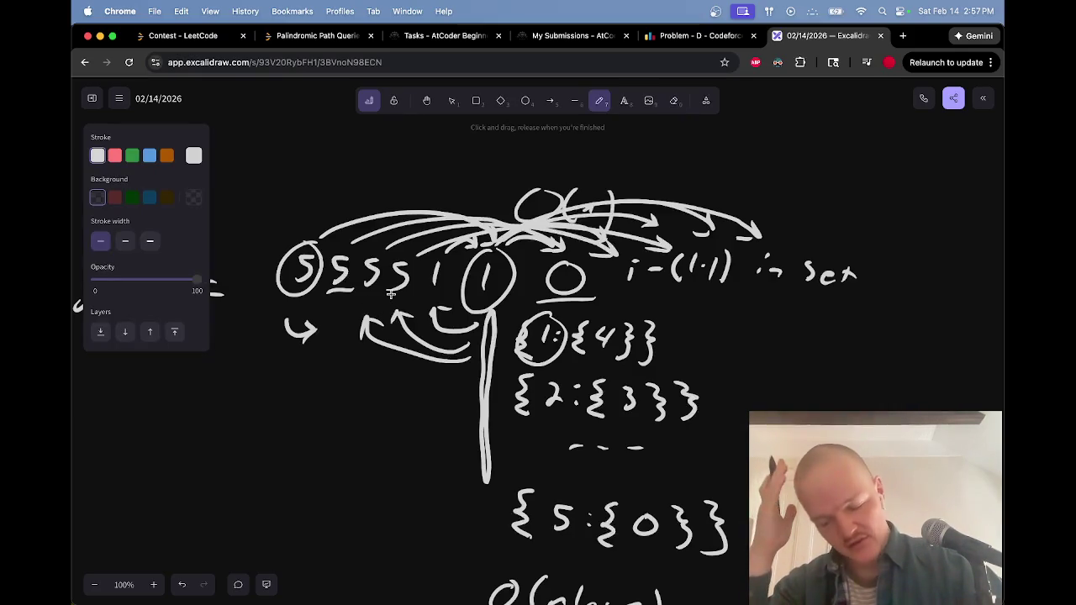
scroll(391, 294, "up", 1)
scroll(391, 293, "up", 8)
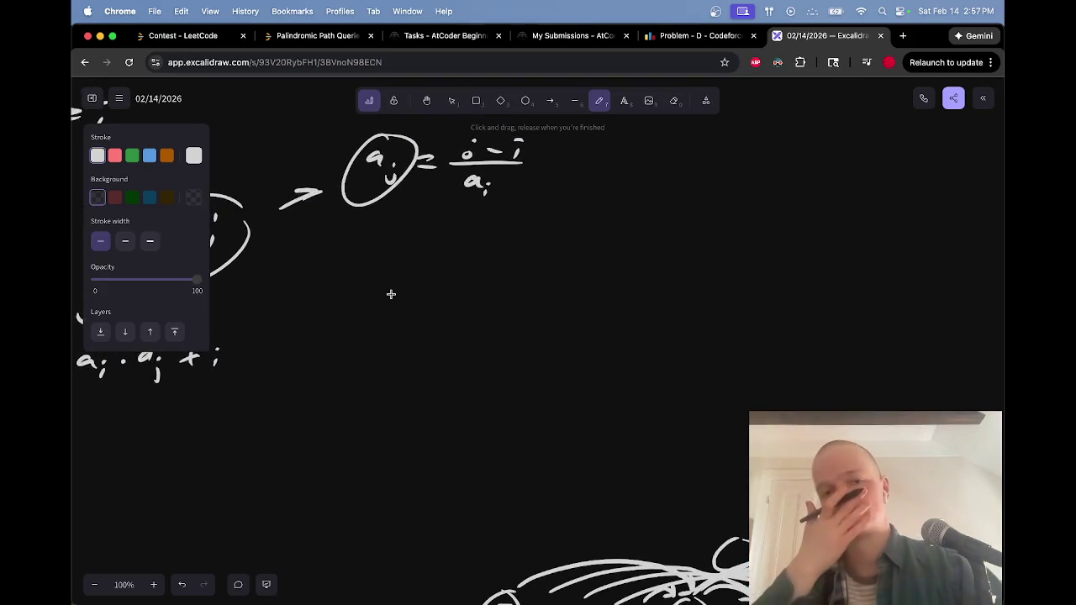
scroll(391, 293, "up", 5)
scroll(391, 294, "down", 2)
scroll(391, 294, "left", 2)
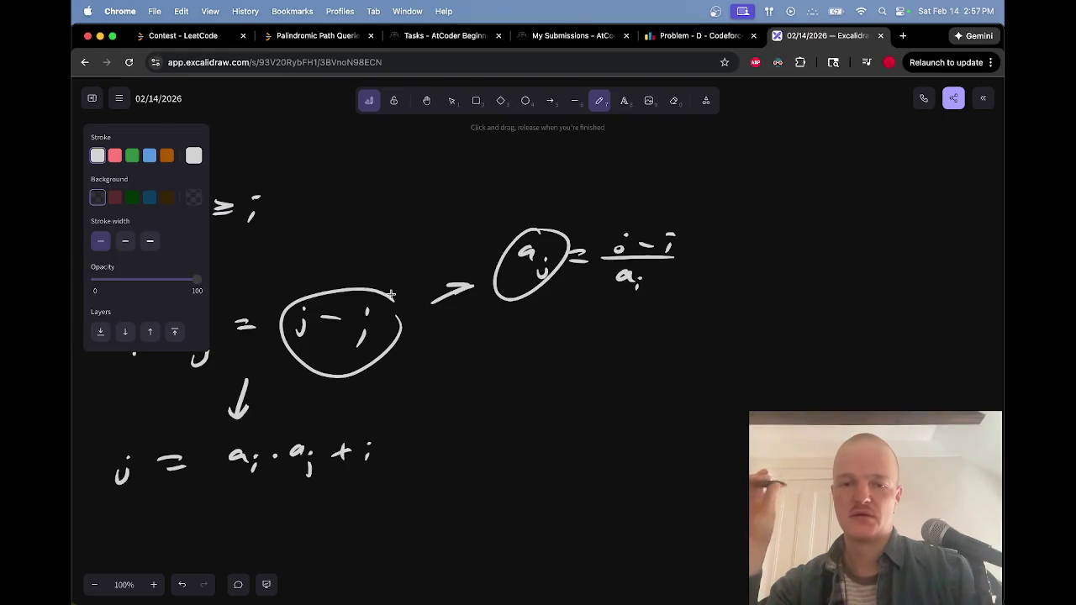
key("ctrl+shift+Tab")
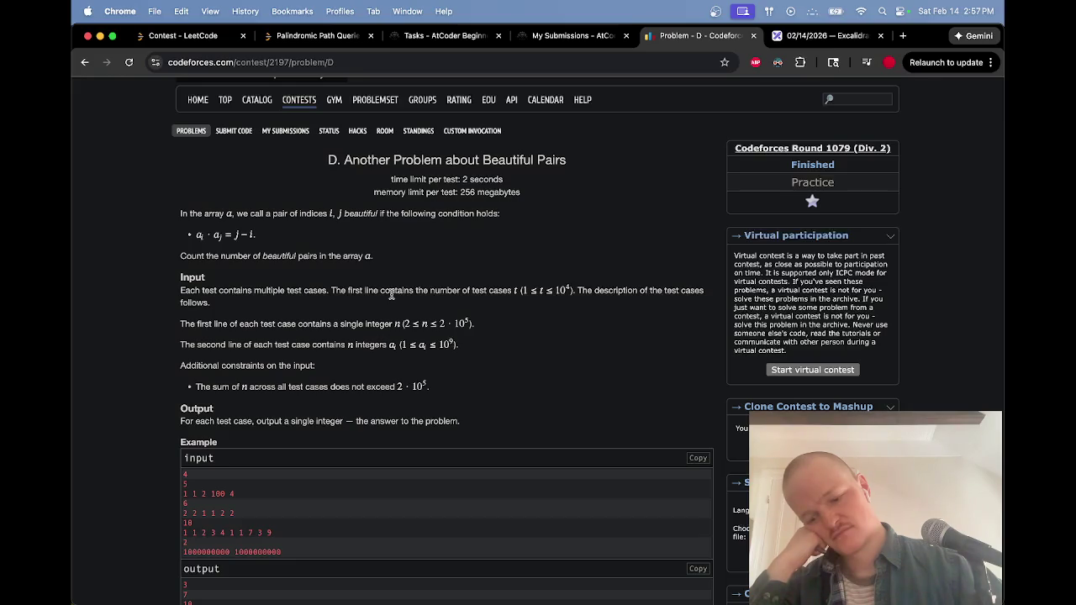
key("ctrl+Tab")
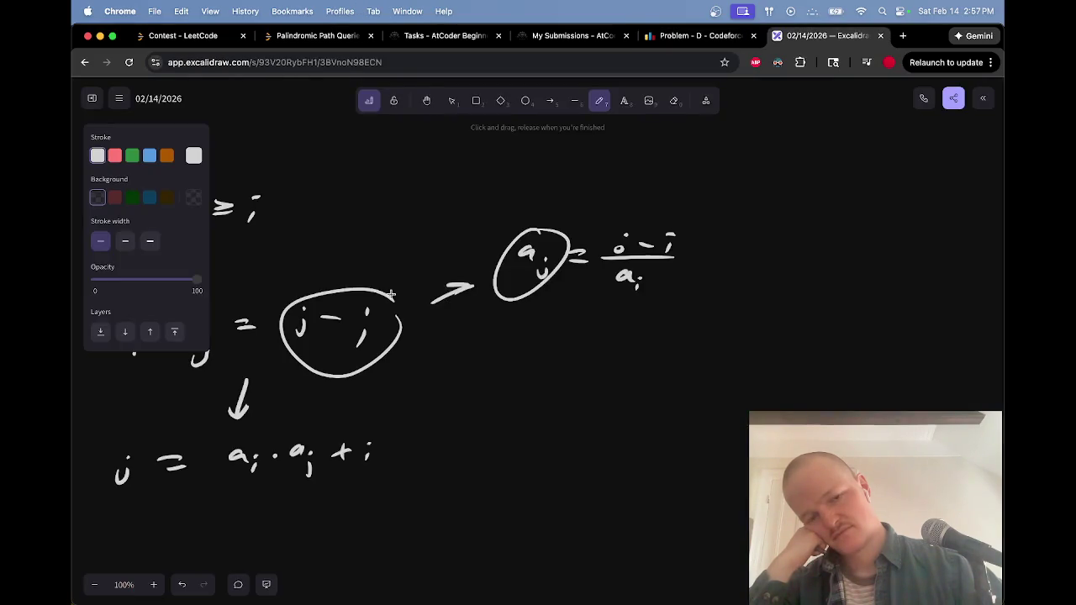
scroll(391, 294, "down", 5)
scroll(391, 295, "right", 5)
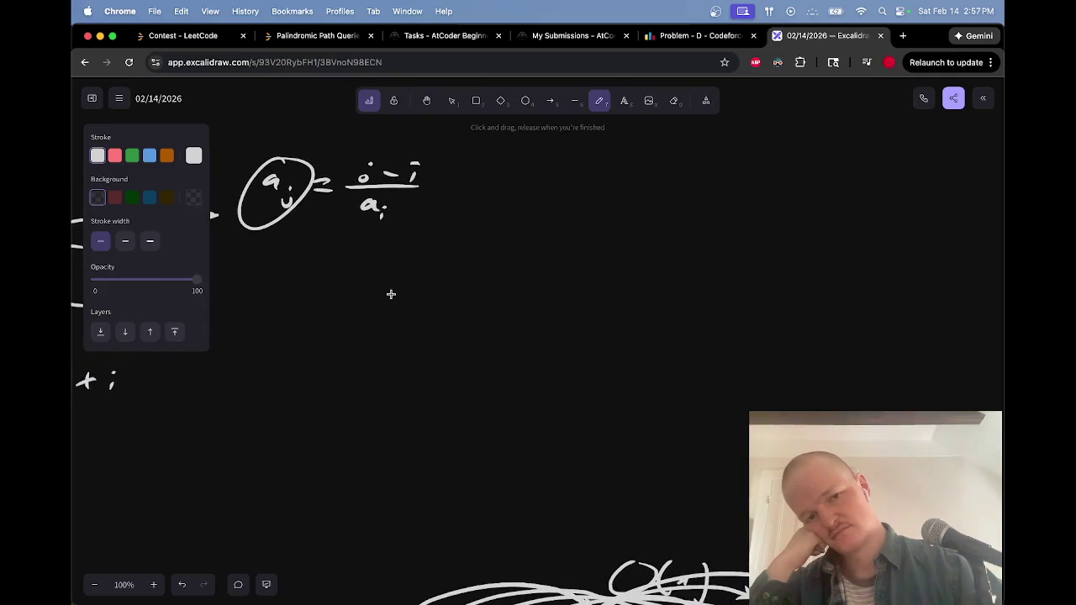
scroll(391, 295, "down", 5)
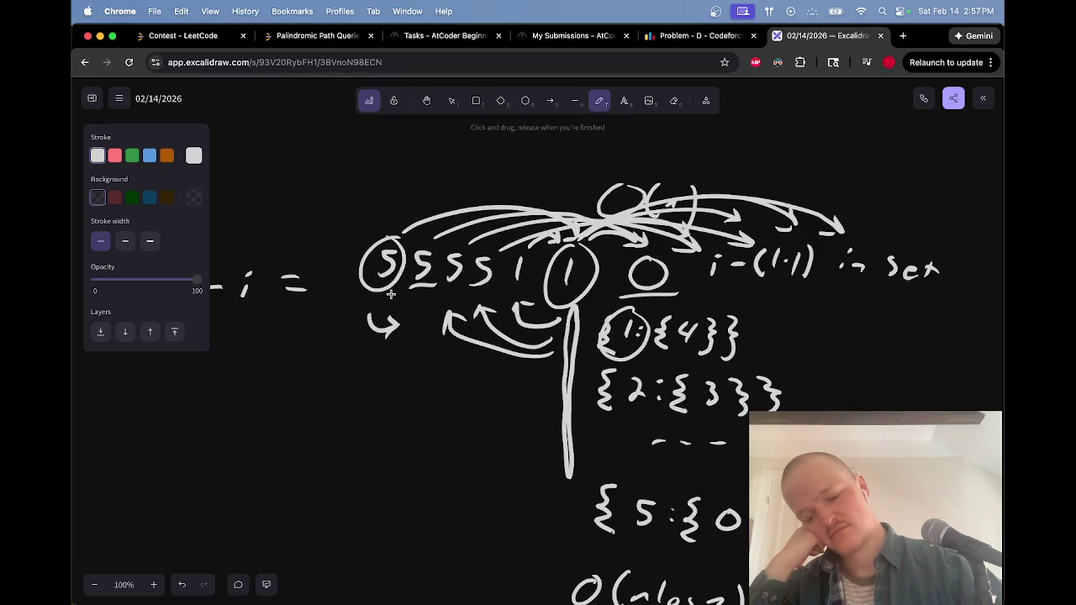
scroll(391, 294, "up", 5)
scroll(391, 294, "right", 3)
scroll(391, 295, "up", 5)
mouse_move(406, 178)
left_mouse_down()
mouse_move(399, 195)
mouse_move(458, 205)
left_mouse_up()
Finish j − i with a line under it, and draw four 0s with a curved arrow beneath
left_click(460, 180)
left_click_drag(374, 223, 485, 220)
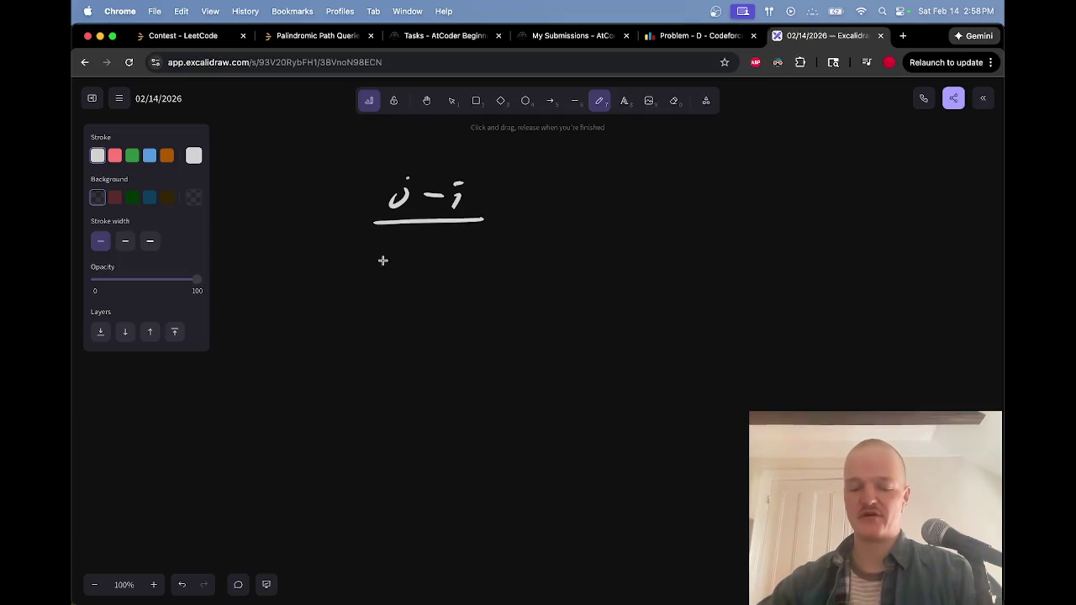
left_click_drag(392, 250, 551, 254)
mouse_move(407, 281)
left_mouse_down()
mouse_move(508, 293)
mouse_move(511, 277)
mouse_move(536, 294)
left_mouse_up()
key("e")
key("p")
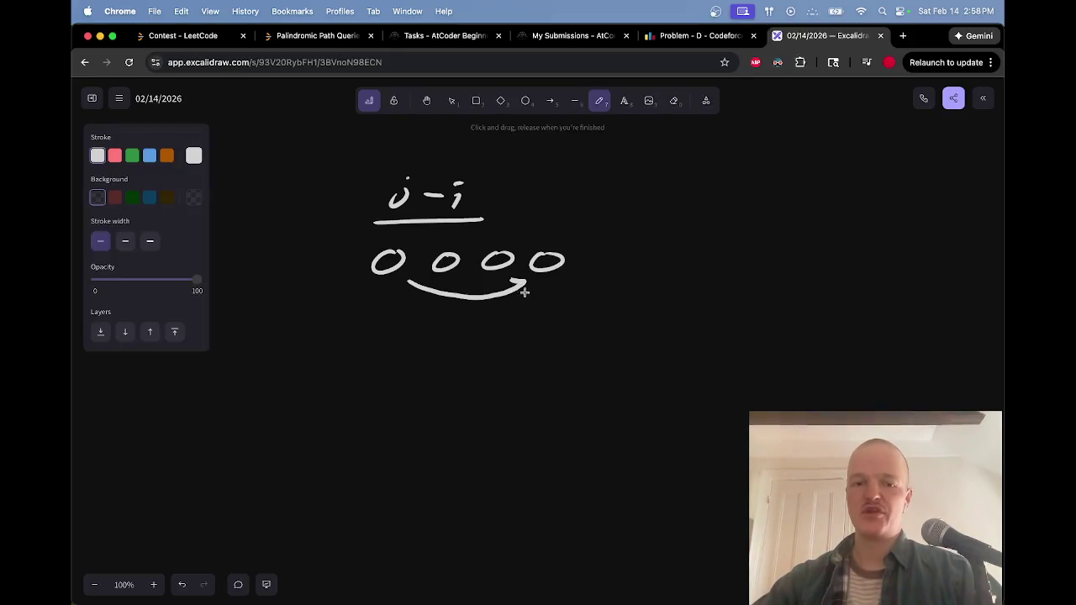
Add ': 3' after j − i and write the factor pairs 3·1 and 1·3 to the right
left_click(492, 187)
left_click(490, 200)
mouse_move(522, 179)
left_mouse_down()
mouse_move(537, 185)
mouse_move(523, 203)
left_mouse_up()
left_click_drag(581, 186, 635, 172)
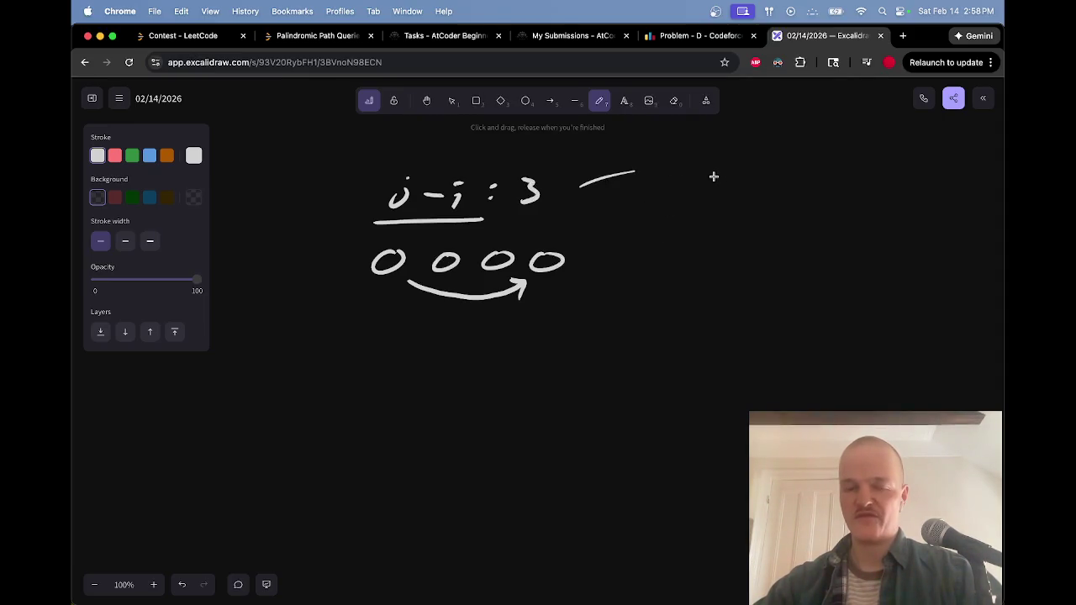
mouse_move(670, 135)
left_mouse_down()
mouse_move(678, 153)
mouse_move(732, 167)
mouse_move(676, 192)
mouse_move(714, 192)
left_mouse_up()
left_click(704, 145)
left_click(697, 186)
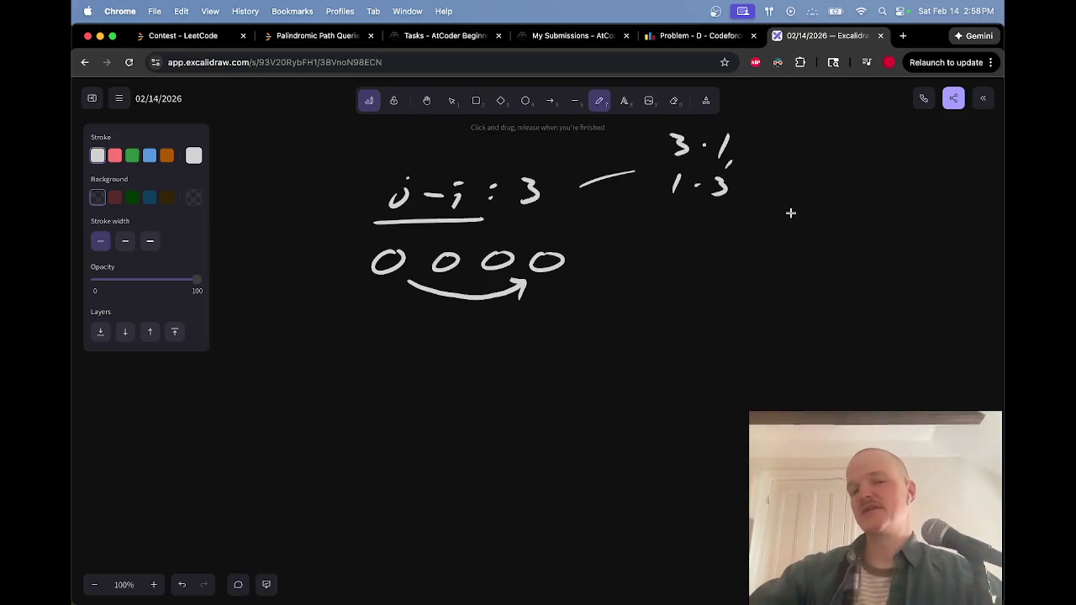
Draw a new row of five vertical 1s in empty space
scroll(791, 213, "down", 3)
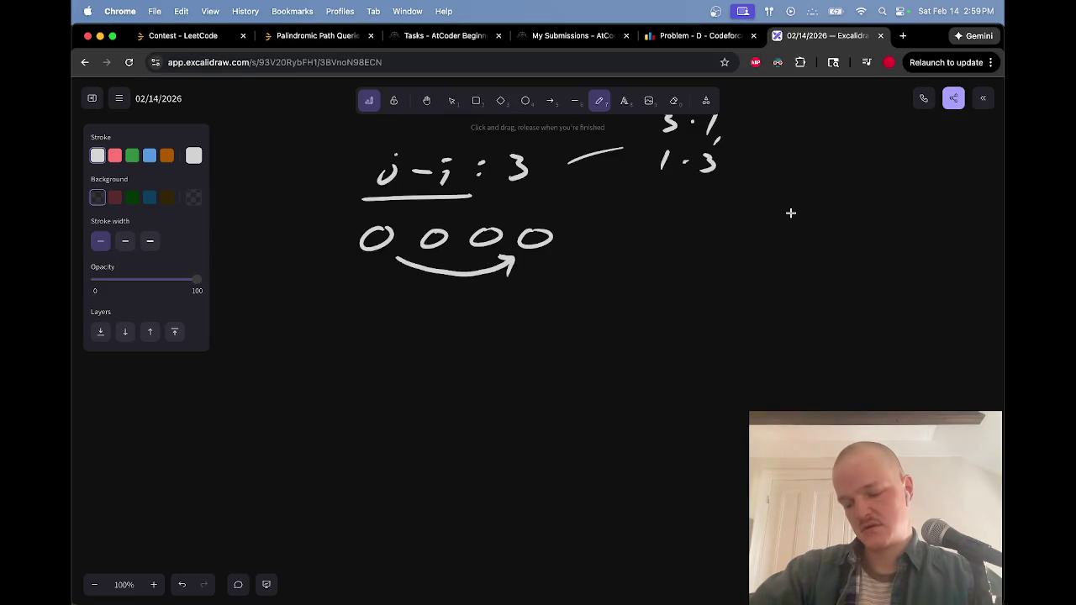
scroll(791, 213, "down", 3)
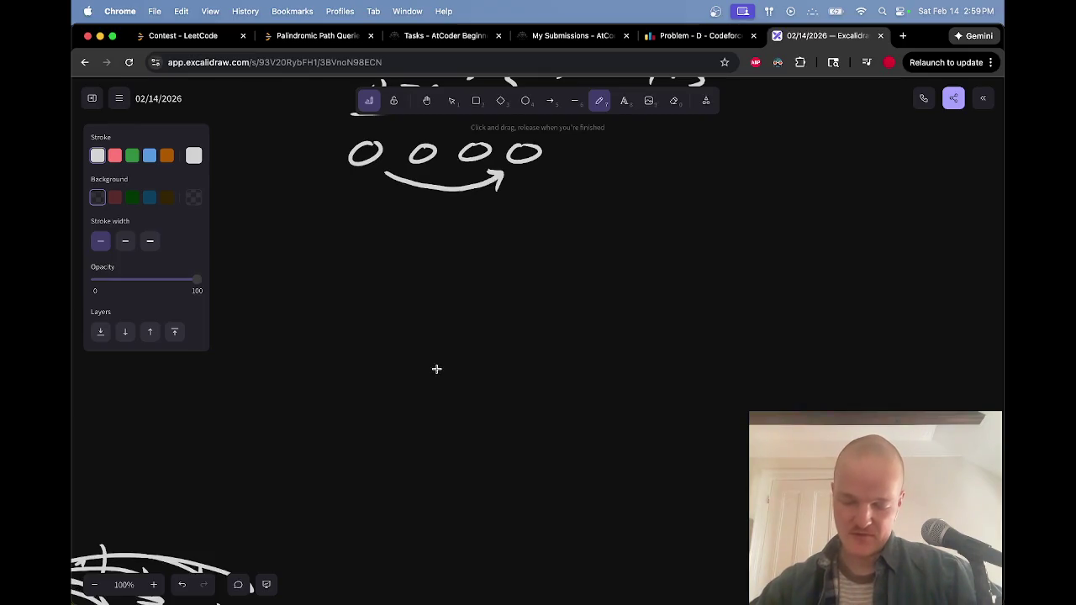
scroll(437, 368, "right", 5)
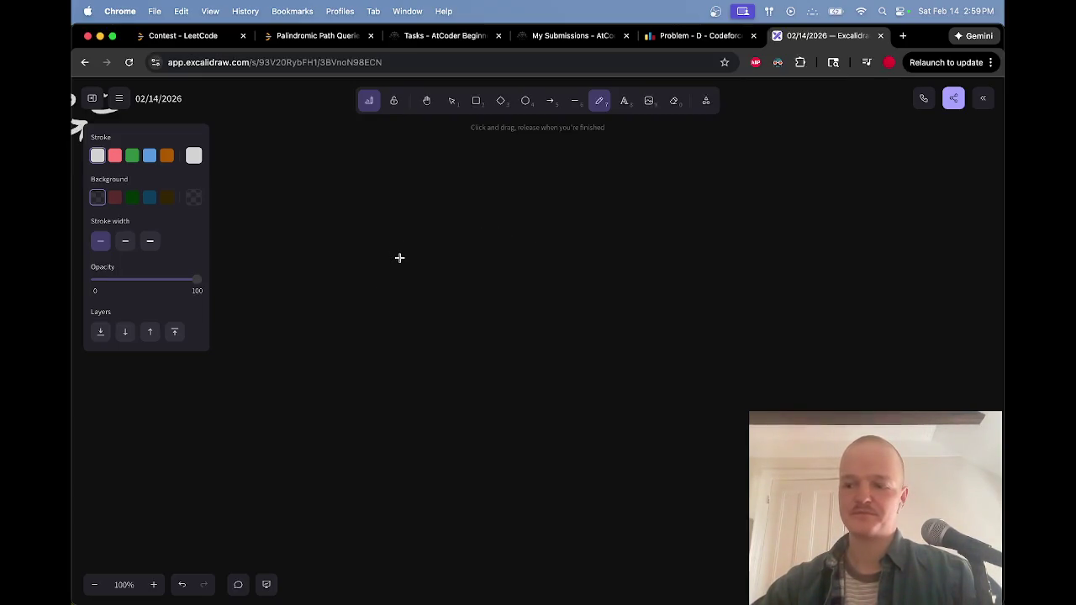
left_click_drag(393, 242, 386, 279)
left_click_drag(434, 242, 428, 279)
left_click_drag(478, 242, 470, 280)
left_click_drag(522, 244, 519, 279)
mouse_move(568, 239)
left_mouse_down()
mouse_move(561, 283)
mouse_move(521, 301)
mouse_move(555, 281)
left_mouse_up()
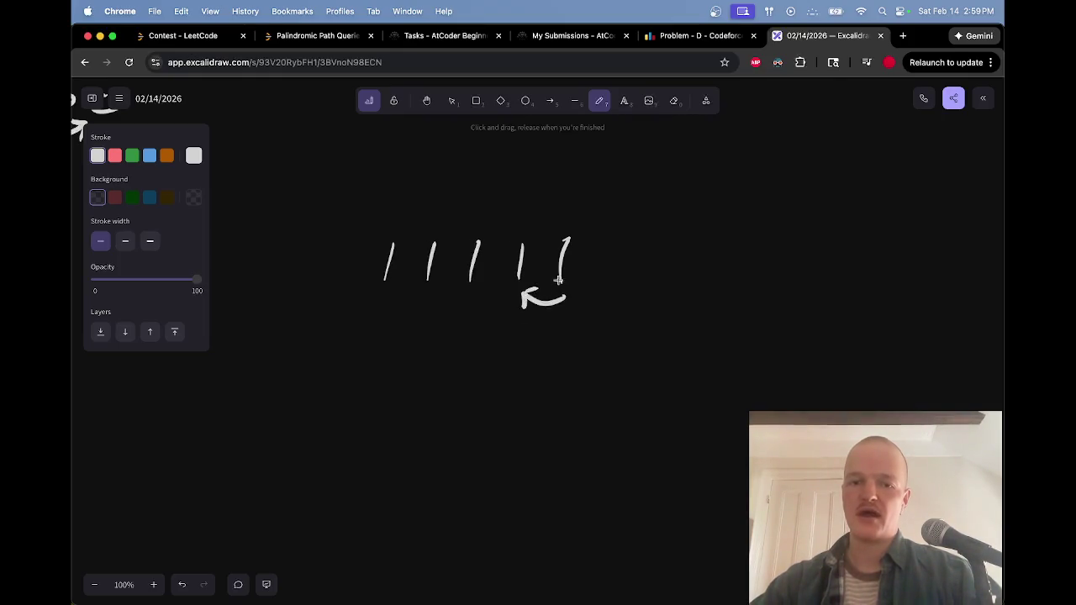
Circle the 0 in the earlier diagram and erase its old ellipse
scroll(572, 269, "left", 5)
scroll(541, 274, "left", 5)
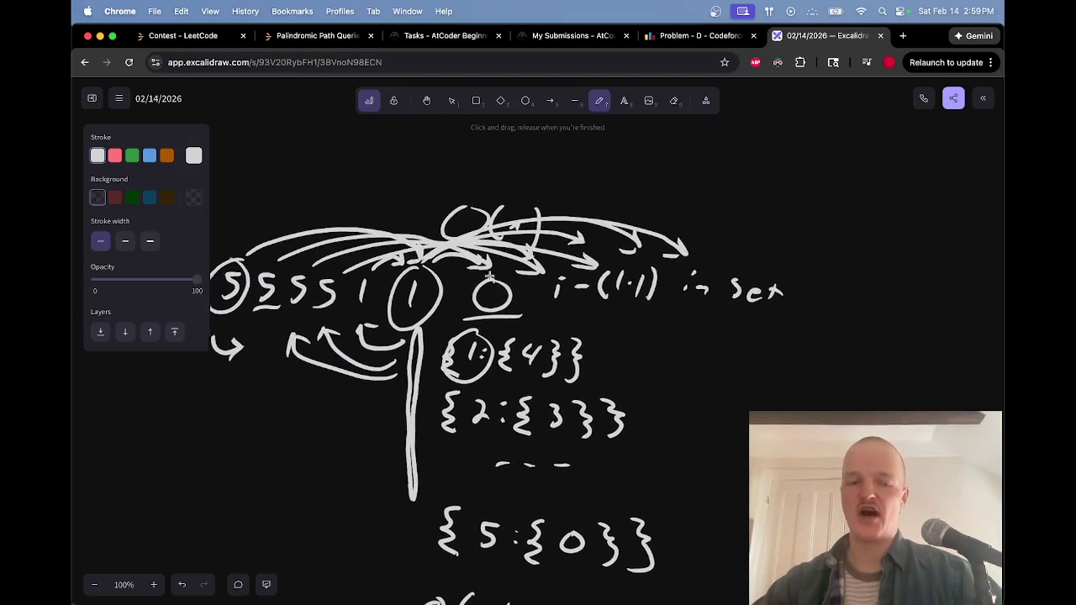
left_click_drag(515, 270, 499, 261)
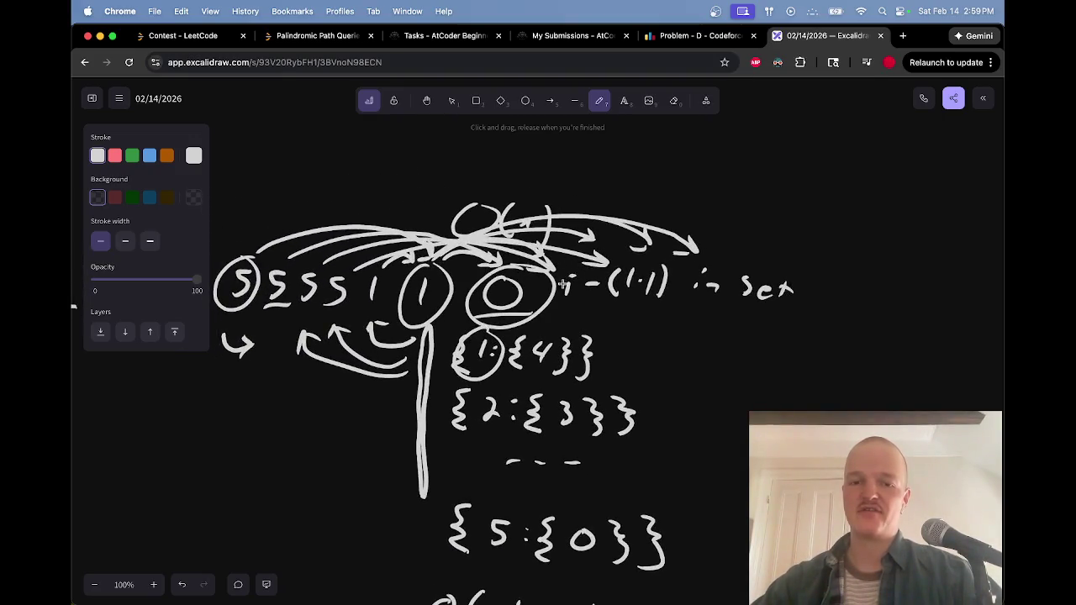
key("e")
mouse_move(557, 288)
left_mouse_down()
mouse_move(539, 291)
mouse_move(562, 260)
left_mouse_up()
key("p")
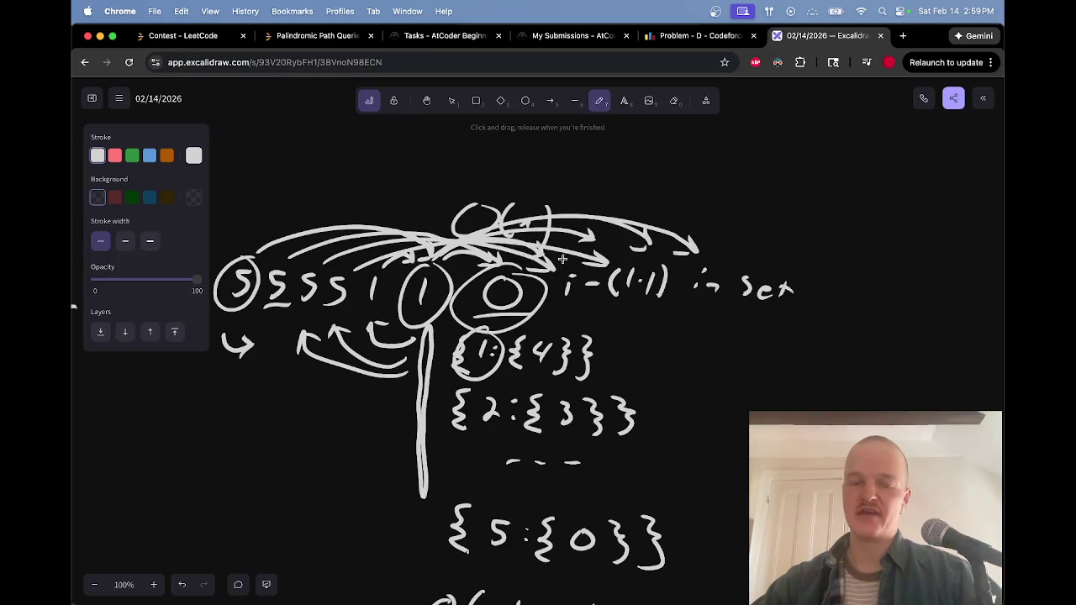
Draw hooked arrows under the row of 1s
scroll(561, 259, "down", 15)
scroll(565, 260, "left", 3)
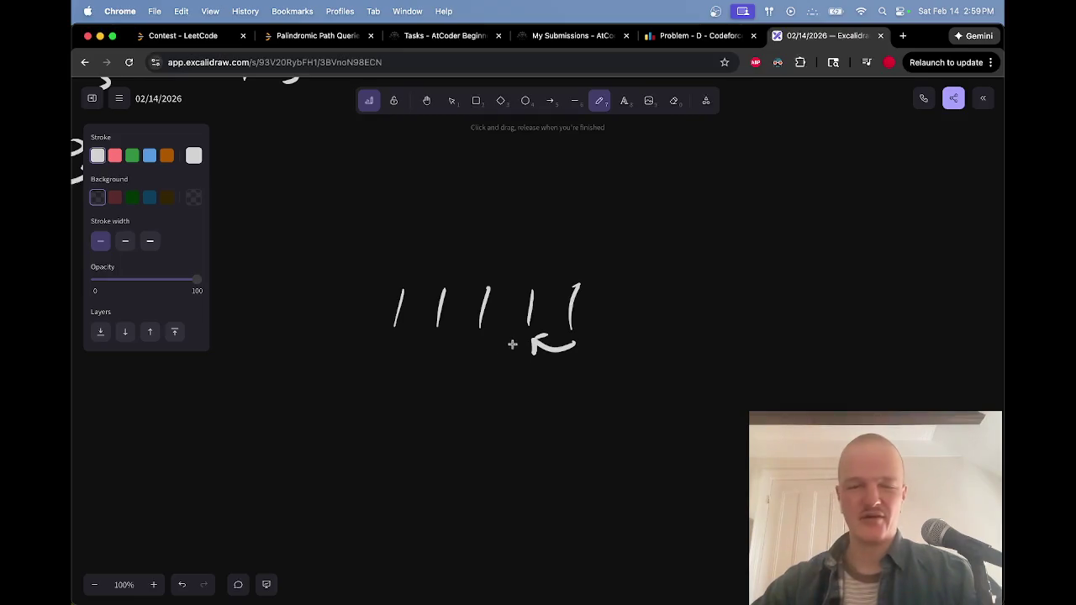
left_click_drag(522, 341, 394, 353)
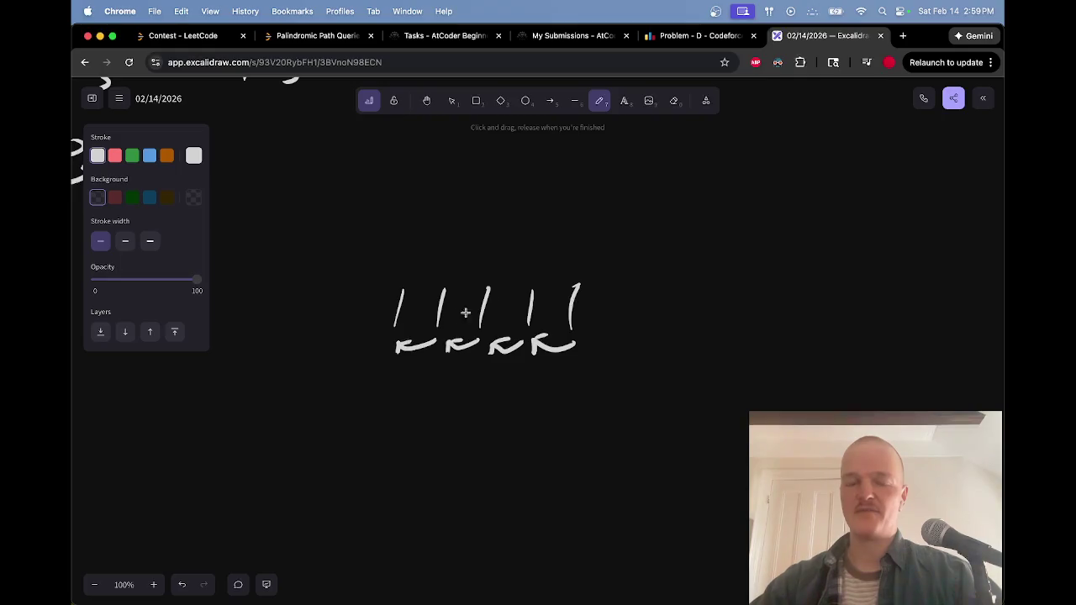
Circle the first 1, add a hooked arrow at the row's left end, and mark an x there
left_click_drag(389, 280, 397, 273)
left_click_drag(379, 350, 340, 340)
left_click_drag(324, 300, 342, 325)
left_click_drag(341, 299, 324, 325)
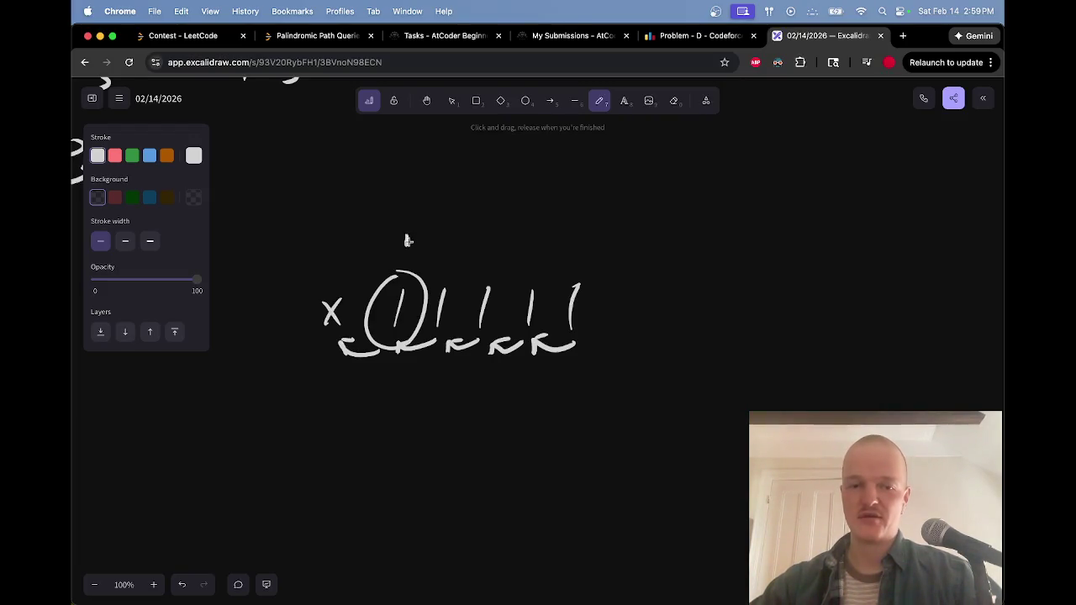
Write 1 2 above the first bars and erase the circle around the first 1
left_click_drag(395, 250, 425, 248)
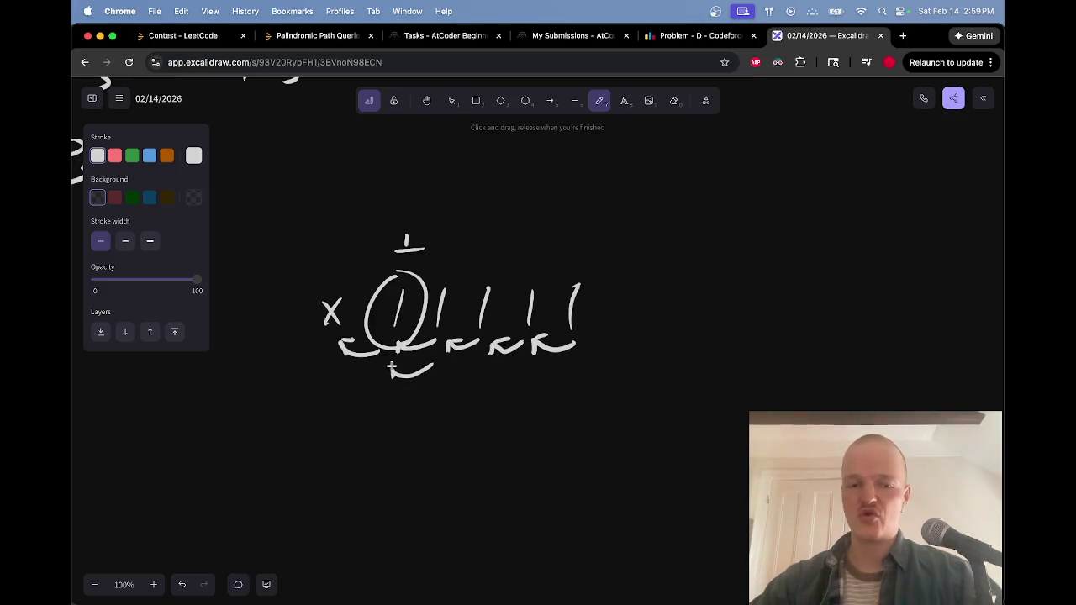
key("e")
key("p")
left_click_drag(446, 232, 461, 242)
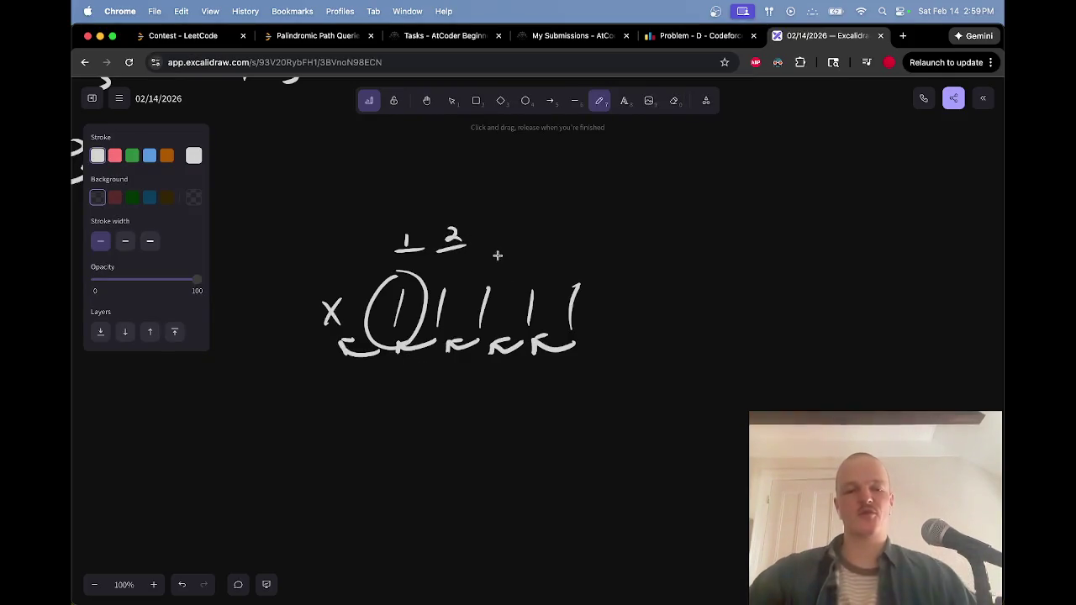
key("e")
left_click_drag(425, 284, 427, 283)
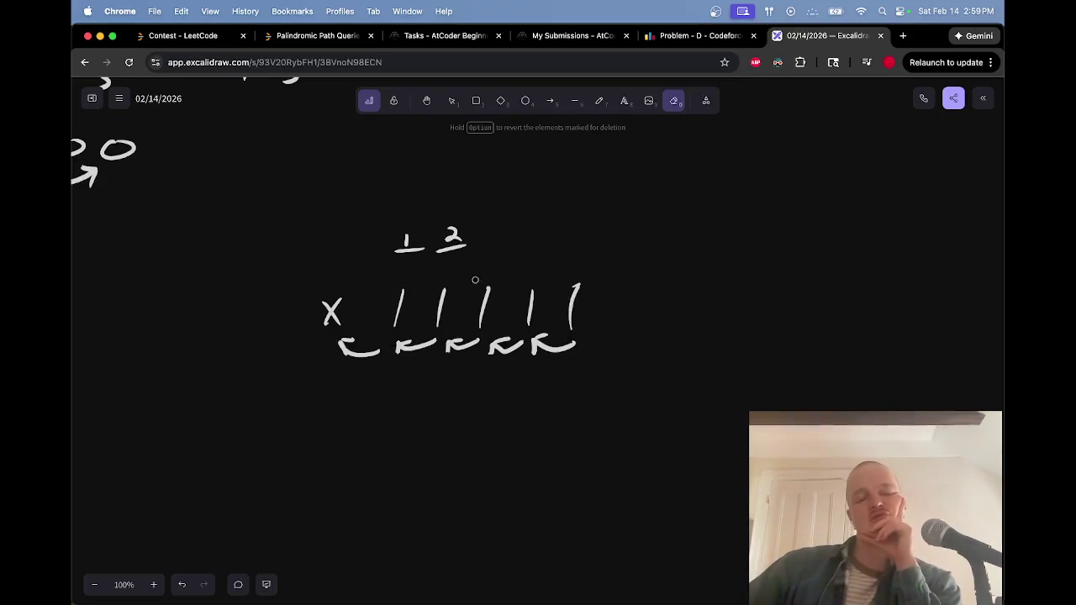
key("p")
Draw a check mark above 1 2 and erase trial circles around the first two 1s
left_click_drag(450, 189, 480, 166)
mouse_move(440, 272)
left_mouse_down()
mouse_move(447, 282)
mouse_move(410, 286)
mouse_move(404, 311)
mouse_move(450, 306)
left_mouse_up()
key("e")
key("p")
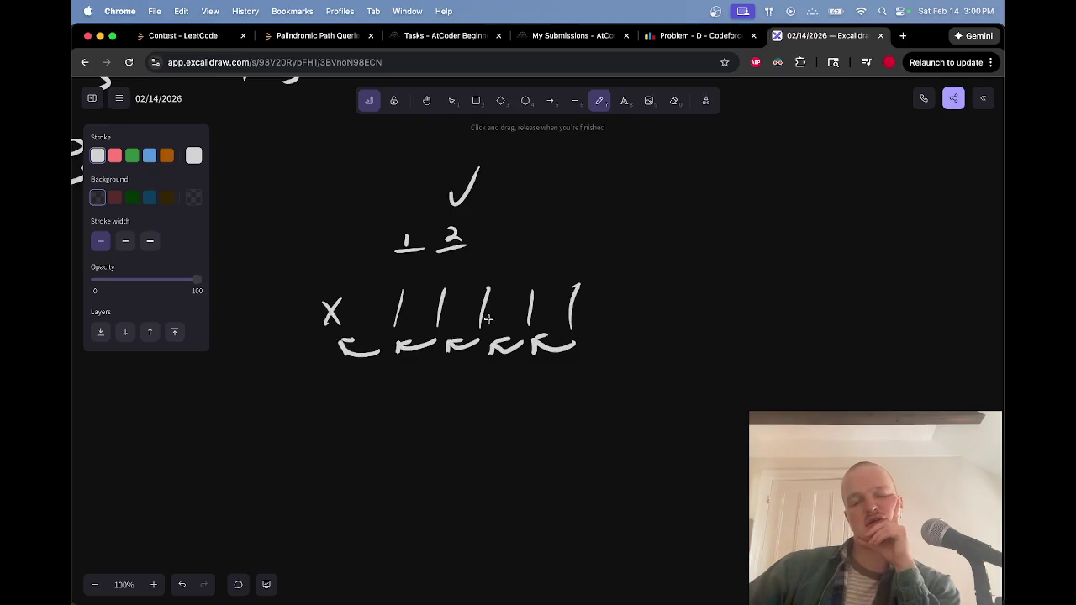
Try circling the third 1 and add a small 2 by the check mark, erasing the loose marks
mouse_move(476, 284)
left_mouse_down()
mouse_move(485, 360)
mouse_move(501, 271)
mouse_move(486, 276)
left_mouse_up()
key("e")
key("p")
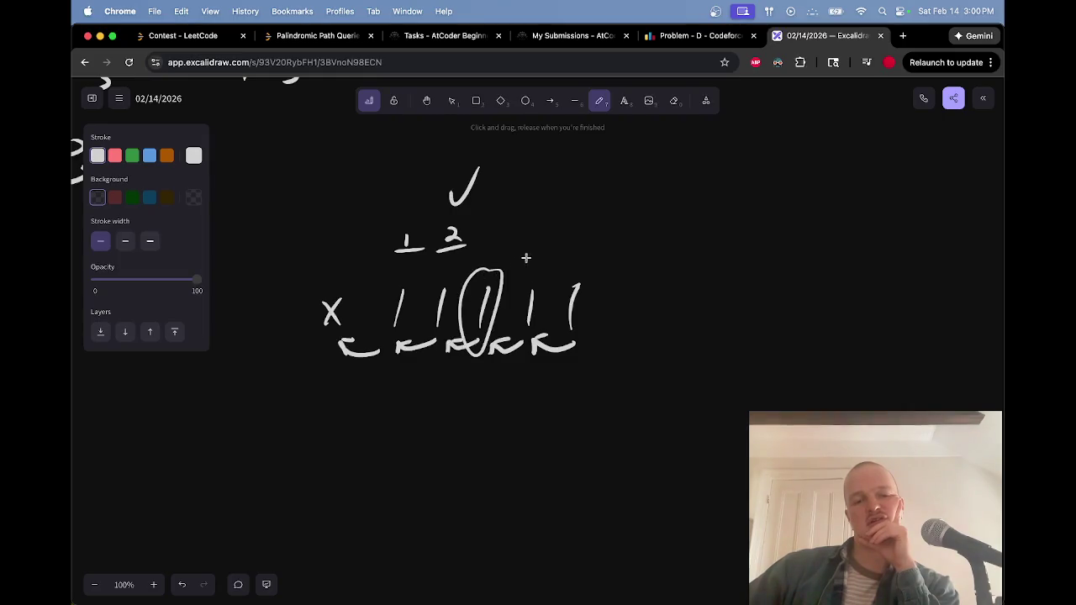
key("e")
key("p")
mouse_move(500, 202)
left_mouse_down()
mouse_move(509, 215)
mouse_move(498, 249)
mouse_move(528, 233)
mouse_move(484, 223)
mouse_move(470, 271)
left_mouse_up()
key("e")
key("p")
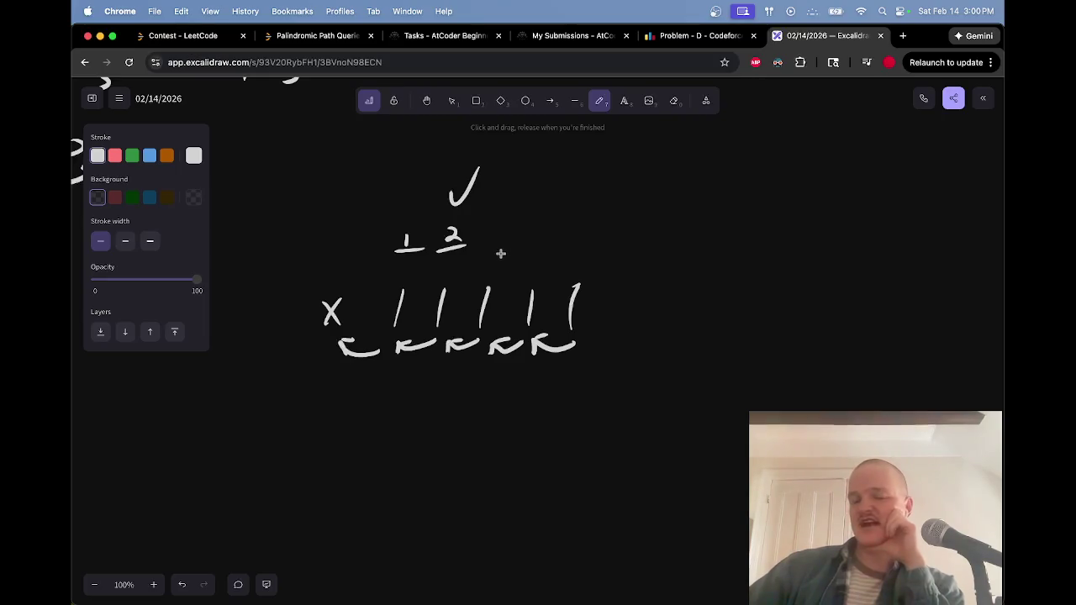
mouse_move(376, 372)
left_mouse_down()
mouse_move(425, 372)
mouse_move(351, 459)
left_mouse_up()
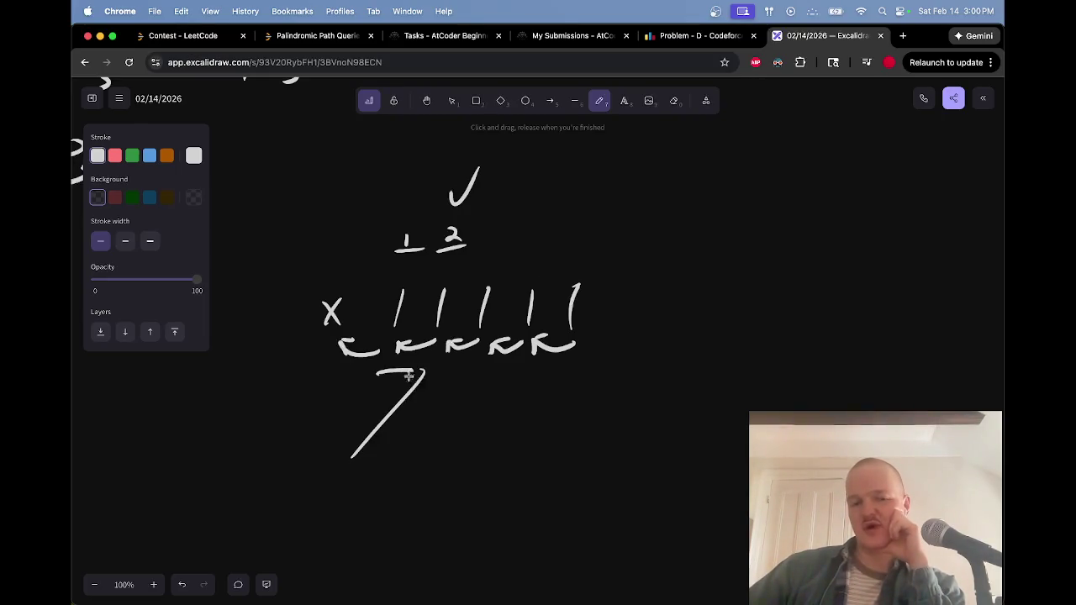
key("e")
mouse_move(406, 396)
left_mouse_down()
mouse_move(398, 411)
mouse_move(400, 393)
left_mouse_up()
key("p")
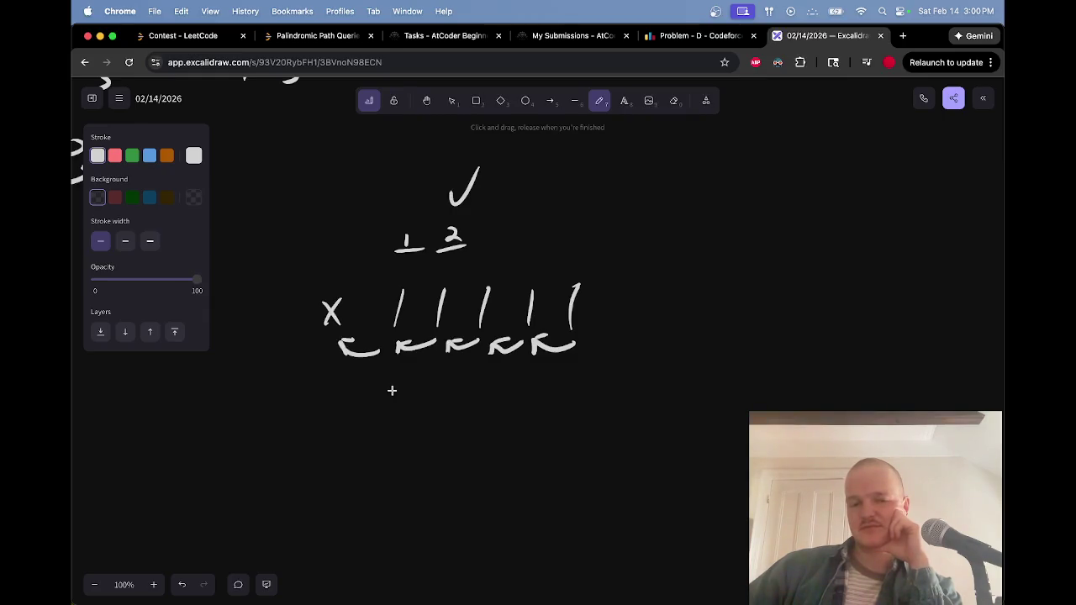
mouse_move(420, 336)
left_mouse_down()
mouse_move(395, 273)
mouse_move(357, 349)
mouse_move(370, 353)
left_mouse_up()
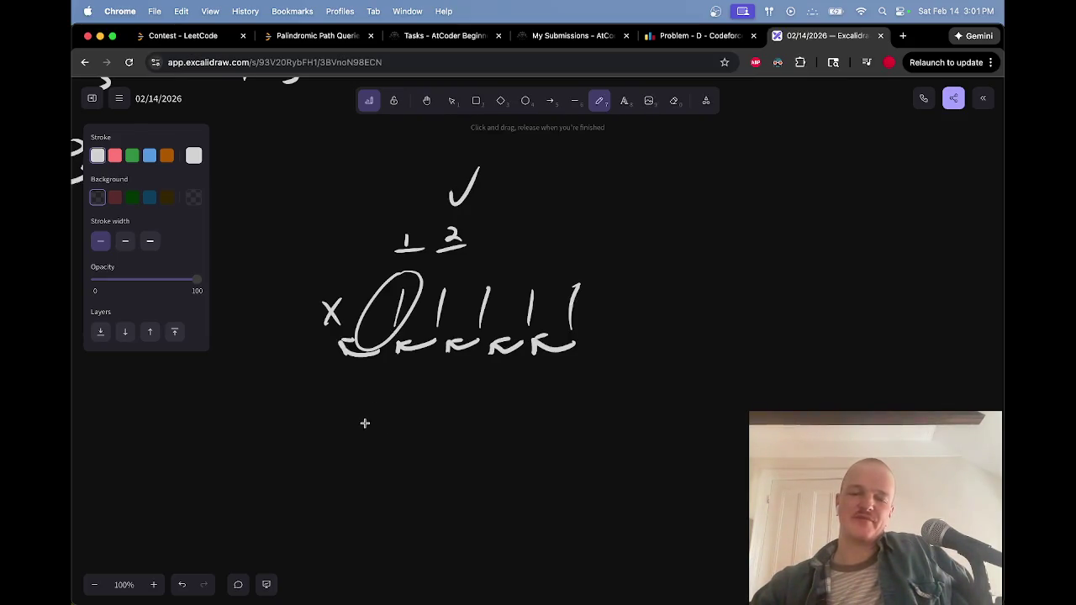
key("e")
left_click_drag(374, 336, 408, 290)
key("p")
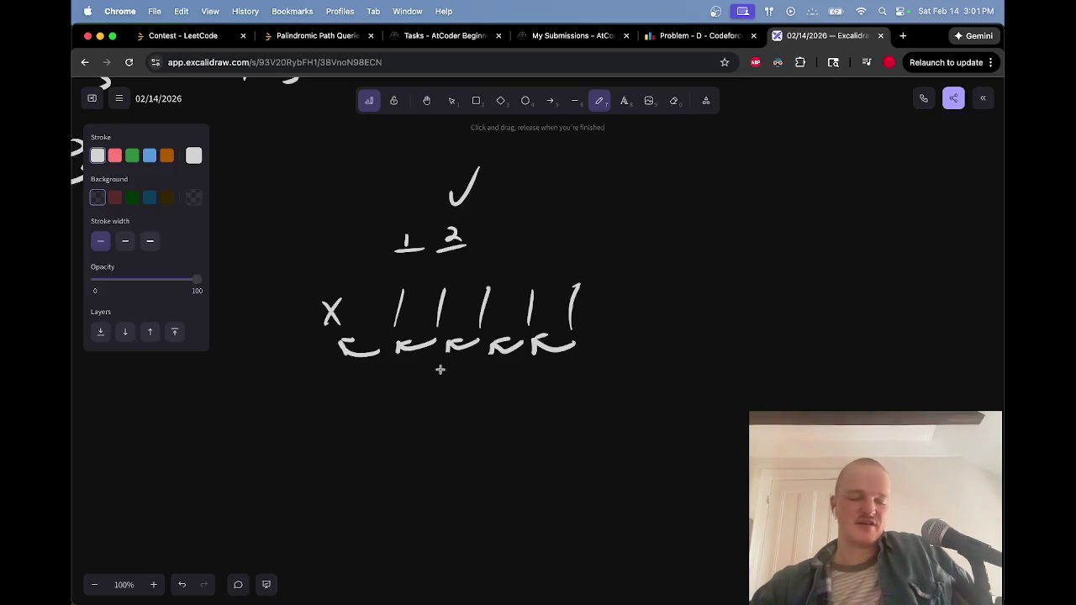
scroll(462, 362, "up", 10)
scroll(474, 380, "down", 8)
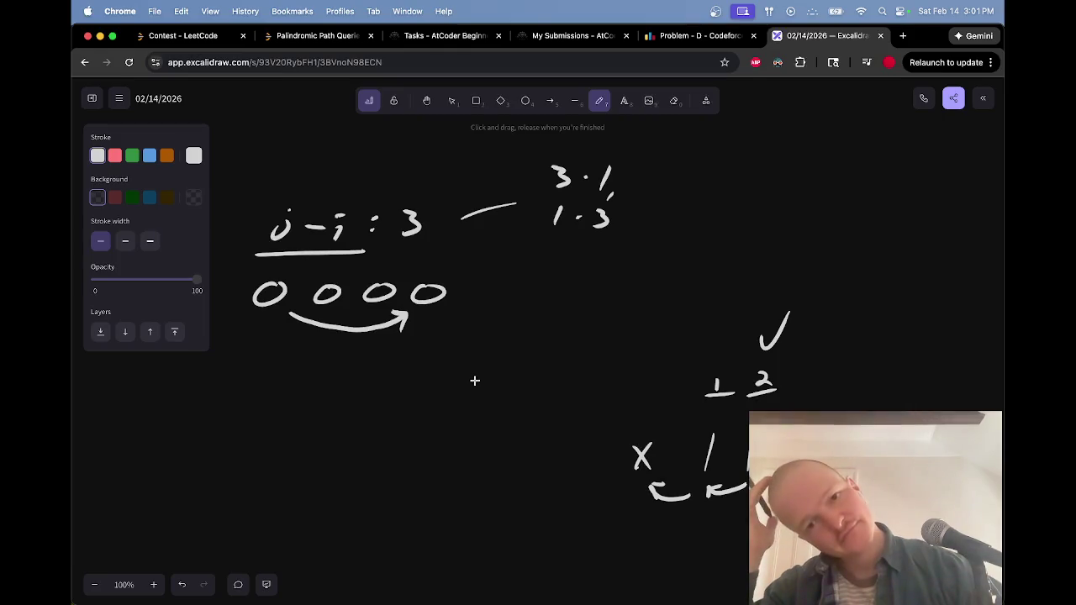
scroll(474, 381, "up", 2)
scroll(474, 381, "left", 2)
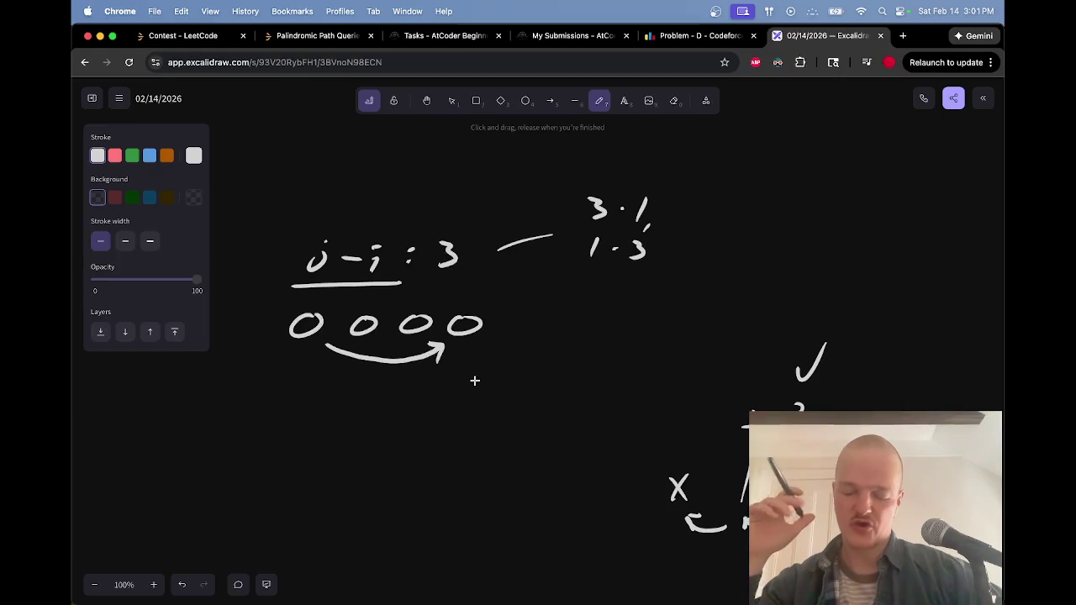
scroll(474, 380, "right", 10)
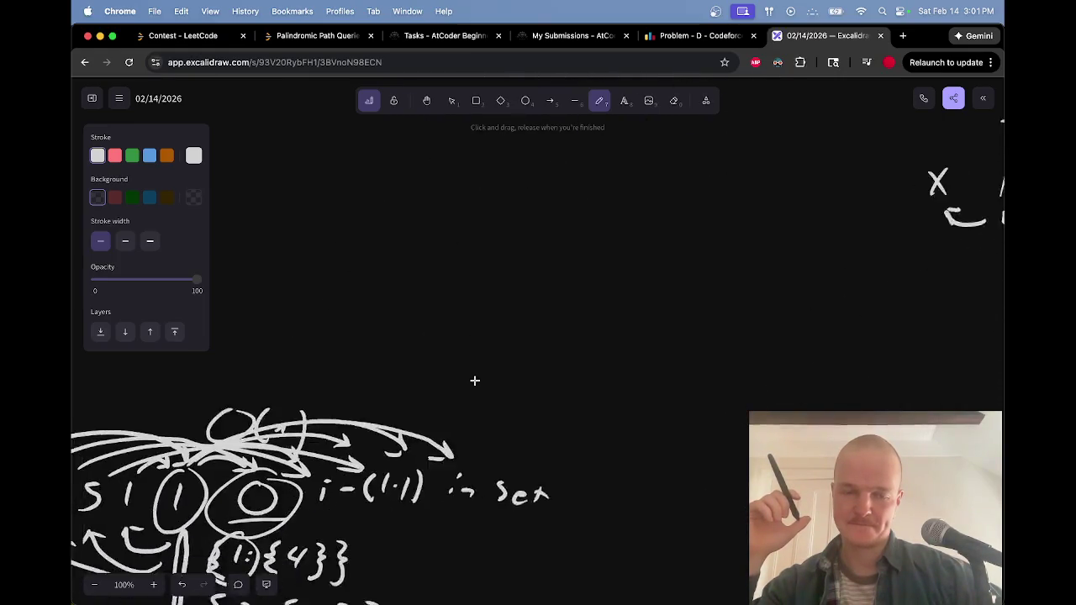
Draw a horizontal separator line beneath the previous sketch
left_click_drag(282, 363, 596, 368)
scroll(634, 332, "down", 15)
scroll(621, 334, "up", 7)
scroll(622, 333, "left", 6)
scroll(622, 334, "right", 10)
scroll(622, 333, "up", 8)
scroll(452, 291, "down", 5)
Handwrite 'State_i :' at the start of the question
mouse_move(407, 217)
left_mouse_down()
mouse_move(392, 218)
mouse_move(380, 250)
mouse_move(430, 247)
left_mouse_up()
mouse_move(415, 232)
left_mouse_down()
mouse_move(437, 222)
mouse_move(442, 249)
left_mouse_up()
mouse_move(466, 220)
left_mouse_down()
mouse_move(467, 249)
mouse_move(476, 230)
left_mouse_up()
left_click_drag(486, 245, 505, 254)
left_click(543, 238)
left_click(544, 251)
scroll(584, 232, "right", 2)
scroll(584, 231, "down", 1)
left_click_drag(466, 245, 467, 245)
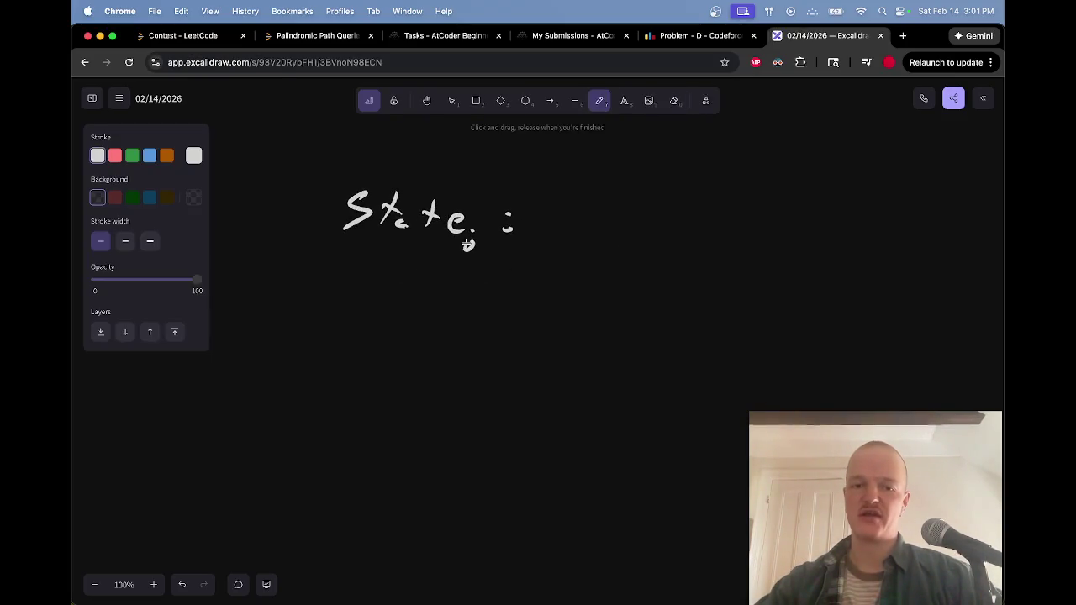
scroll(566, 227, "right", 3)
scroll(567, 227, "up", 1)
Continue the first line with '# of state_i that'
mouse_move(515, 211)
left_mouse_down()
mouse_move(509, 249)
mouse_move(528, 247)
left_mouse_up()
mouse_move(506, 220)
left_mouse_down()
mouse_move(553, 227)
mouse_move(546, 239)
mouse_move(586, 236)
left_mouse_up()
mouse_move(602, 247)
left_mouse_down()
mouse_move(615, 221)
mouse_move(631, 227)
left_mouse_up()
mouse_move(671, 221)
left_mouse_down()
mouse_move(657, 246)
mouse_move(697, 215)
left_mouse_up()
left_click_drag(684, 228, 729, 242)
left_click_drag(725, 232, 745, 229)
left_click_drag(750, 238, 744, 241)
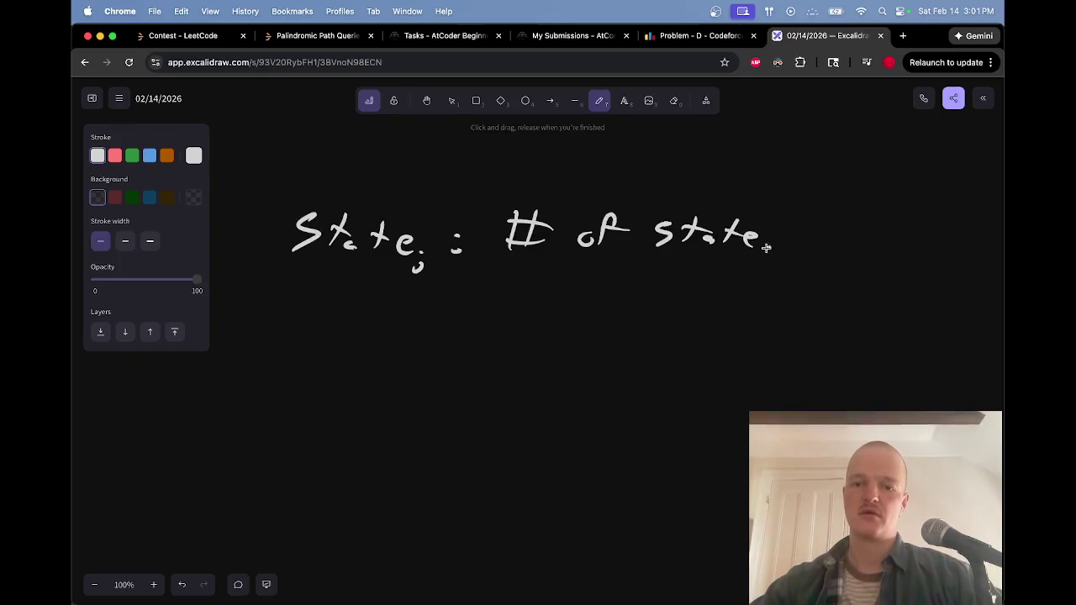
mouse_move(820, 220)
left_mouse_down()
mouse_move(817, 247)
mouse_move(834, 233)
left_mouse_up()
left_click_drag(841, 220, 856, 246)
mouse_move(875, 237)
left_mouse_down()
mouse_move(866, 250)
mouse_move(898, 250)
left_mouse_up()
left_click_drag(898, 236, 883, 251)
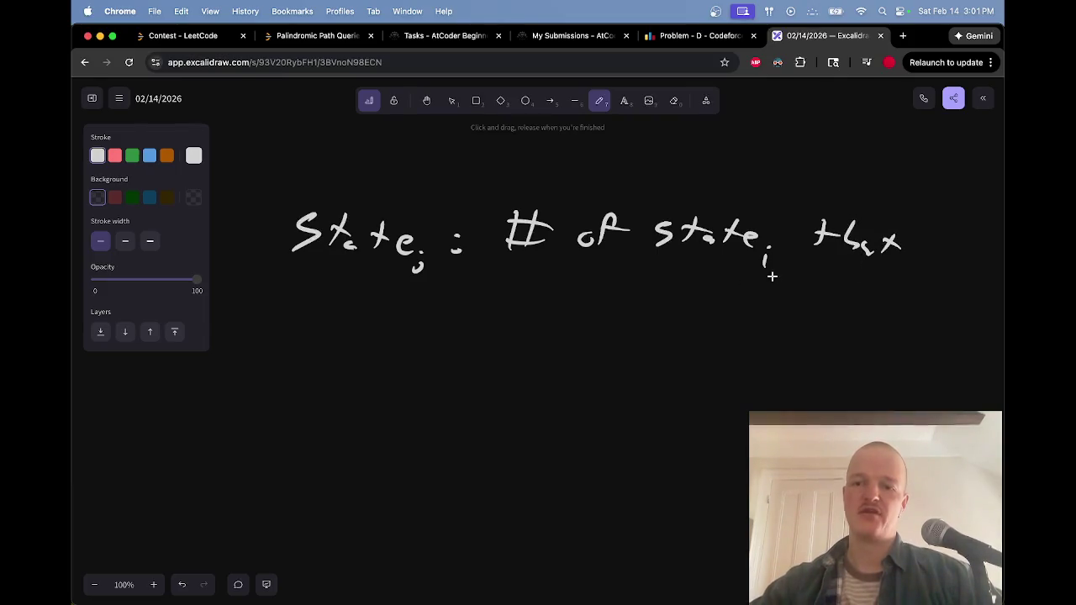
Write the second line 'work with (a_j, j)?' and correct the j subscript
left_click_drag(521, 290, 560, 298)
mouse_move(569, 308)
left_mouse_down()
mouse_move(582, 294)
mouse_move(588, 311)
mouse_move(680, 312)
left_mouse_up()
left_click_drag(694, 287, 697, 313)
mouse_move(684, 301)
left_mouse_down()
mouse_move(711, 300)
mouse_move(721, 316)
mouse_move(779, 314)
mouse_move(778, 334)
left_mouse_up()
mouse_move(807, 323)
left_mouse_down()
mouse_move(802, 331)
mouse_move(819, 333)
left_mouse_up()
left_click_drag(846, 296, 849, 333)
left_click_drag(751, 291, 747, 333)
left_click(875, 327)
mouse_move(883, 299)
left_mouse_down()
mouse_move(879, 316)
mouse_move(831, 304)
left_mouse_up()
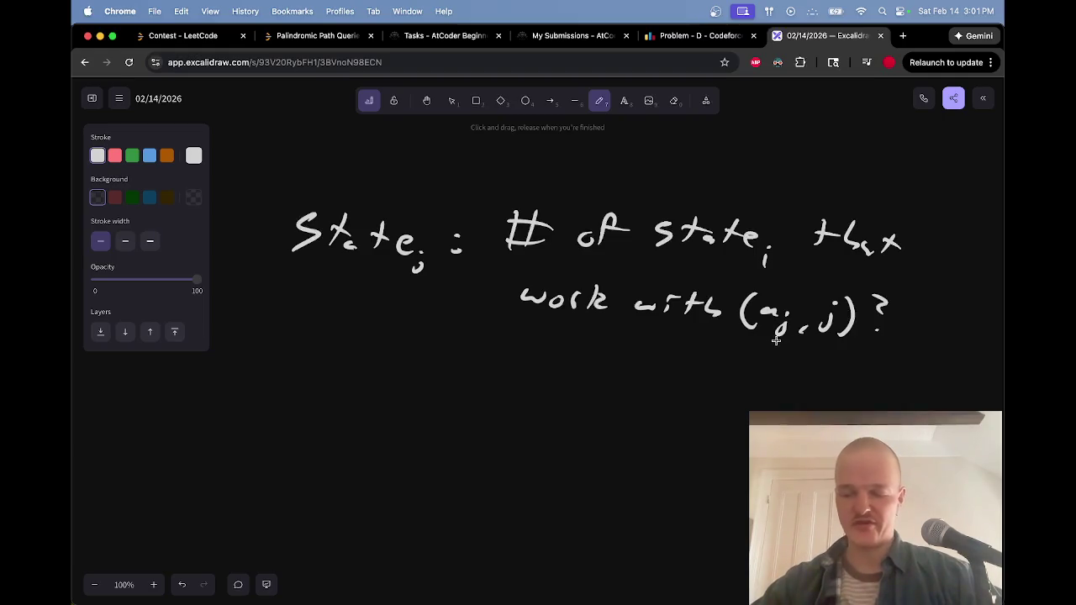
left_click_drag(779, 321, 772, 329)
scroll(589, 335, "right", 3)
scroll(588, 335, "down", 2)
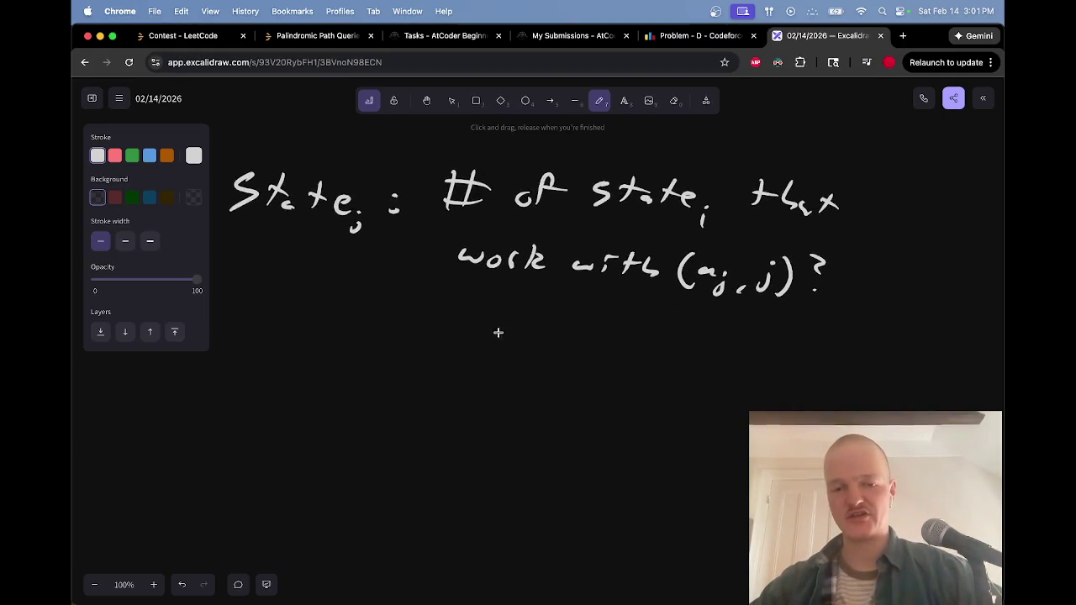
Handwrite the equation 'a_j · a_i = j − i' below the question
left_click_drag(388, 338, 392, 367)
left_click(403, 345)
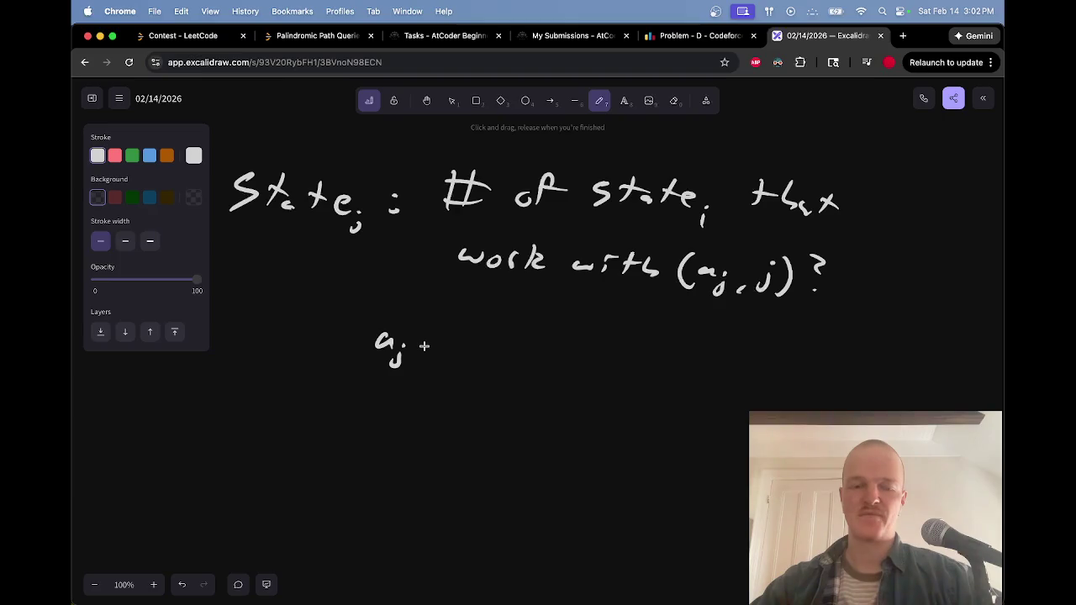
left_click_drag(443, 333, 455, 347)
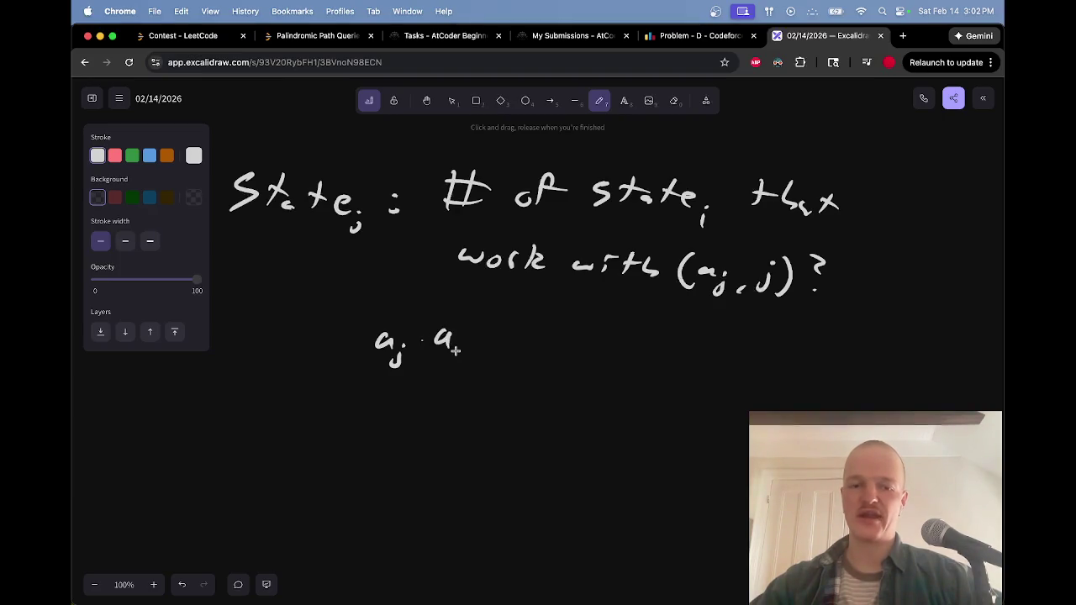
left_click_drag(484, 335, 494, 334)
mouse_move(483, 343)
left_mouse_down()
mouse_move(543, 337)
mouse_move(552, 345)
mouse_move(541, 355)
mouse_move(507, 350)
mouse_move(557, 345)
left_mouse_up()
Erase a stray stroke, then begin writing 'a_i =' to the right of the equation
key("e")
key("p")
key("e")
key("p")
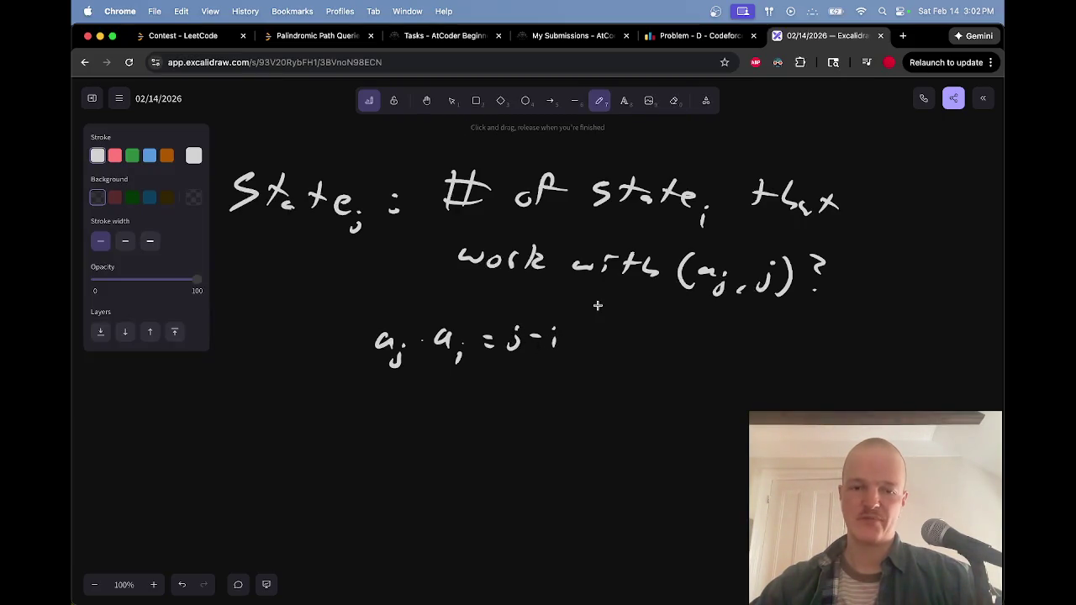
scroll(608, 310, "down", 2)
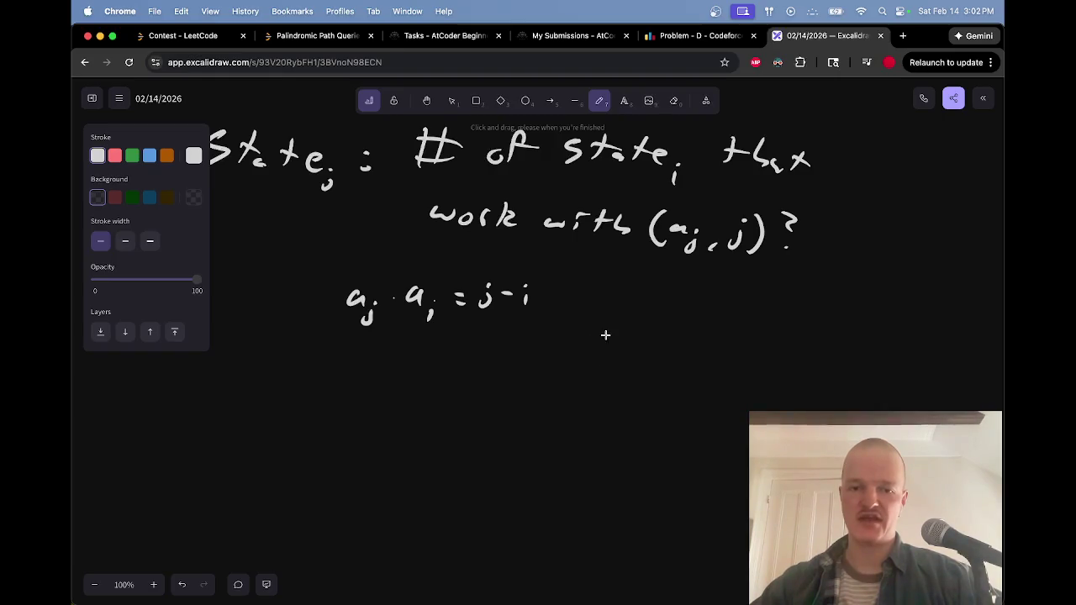
mouse_move(643, 305)
left_mouse_down()
mouse_move(652, 331)
mouse_move(685, 310)
left_mouse_up()
left_click_drag(674, 321, 686, 320)
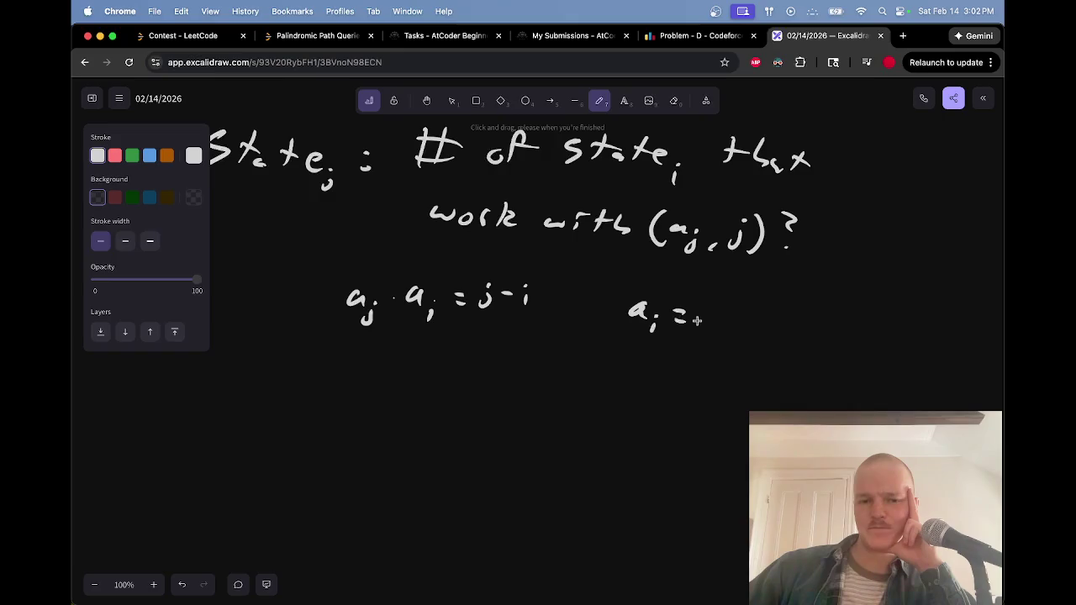
Replace the partial 'a_i =' with '−a_j·a_i = i − j' to the right
mouse_move(698, 320)
left_mouse_down()
mouse_move(648, 318)
mouse_move(702, 300)
left_mouse_up()
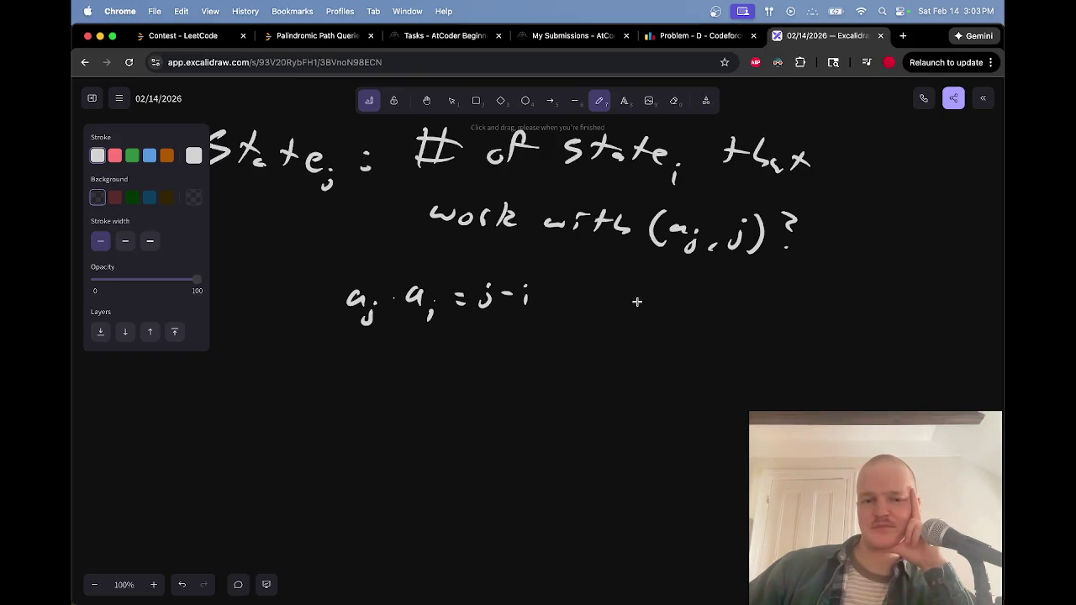
mouse_move(632, 297)
left_mouse_down()
mouse_move(682, 301)
mouse_move(677, 323)
left_mouse_up()
left_click(714, 299)
mouse_move(735, 293)
left_mouse_down()
mouse_move(743, 313)
mouse_move(816, 310)
left_mouse_up()
mouse_move(832, 302)
left_mouse_down()
mouse_move(854, 322)
mouse_move(781, 301)
mouse_move(799, 293)
left_mouse_up()
left_click(861, 294)
key("e")
key("p")
left_click_drag(783, 306, 803, 305)
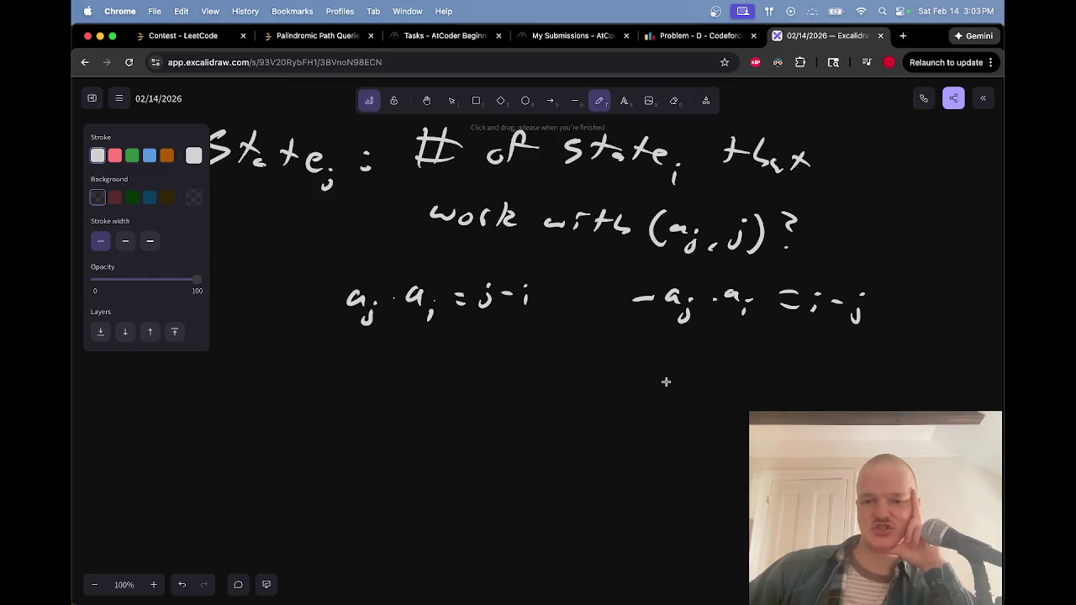
Write 'j − a_j·a_i = i' beneath it, then switch to the Codeforces problem tab
left_click_drag(632, 362, 621, 381)
mouse_move(649, 376)
left_mouse_down()
mouse_move(699, 379)
mouse_move(695, 398)
left_mouse_up()
mouse_move(717, 380)
left_mouse_down()
mouse_move(744, 372)
mouse_move(748, 383)
left_mouse_up()
mouse_move(755, 382)
left_mouse_down()
mouse_move(755, 391)
mouse_move(799, 371)
mouse_move(800, 382)
left_mouse_up()
mouse_move(822, 377)
left_mouse_down()
mouse_move(821, 389)
mouse_move(831, 367)
left_mouse_up()
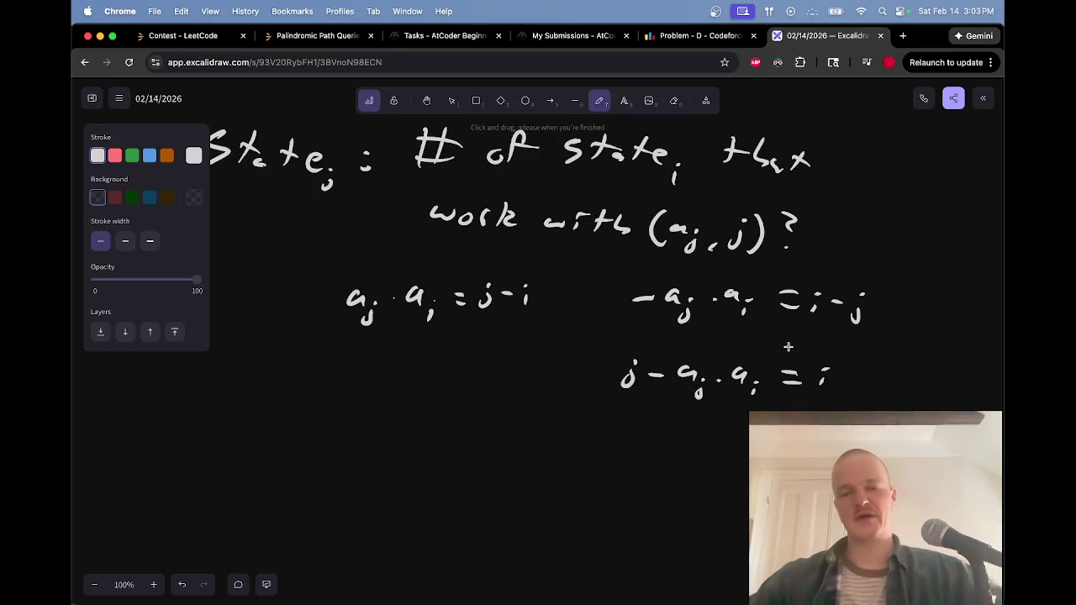
scroll(789, 346, "up", 3)
scroll(788, 346, "left", 2)
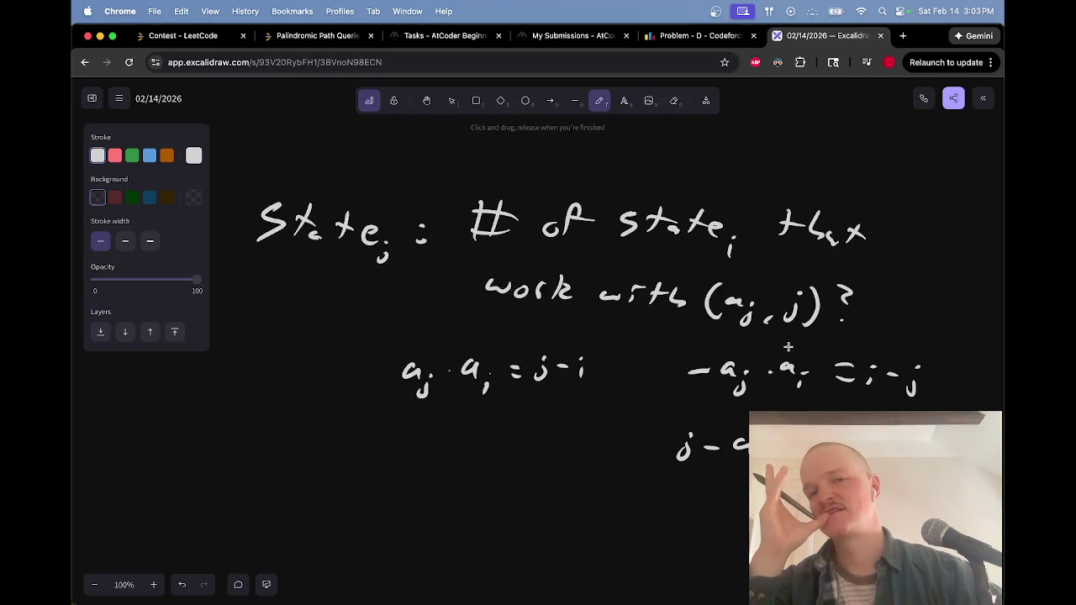
key("ctrl+shift+Tab")
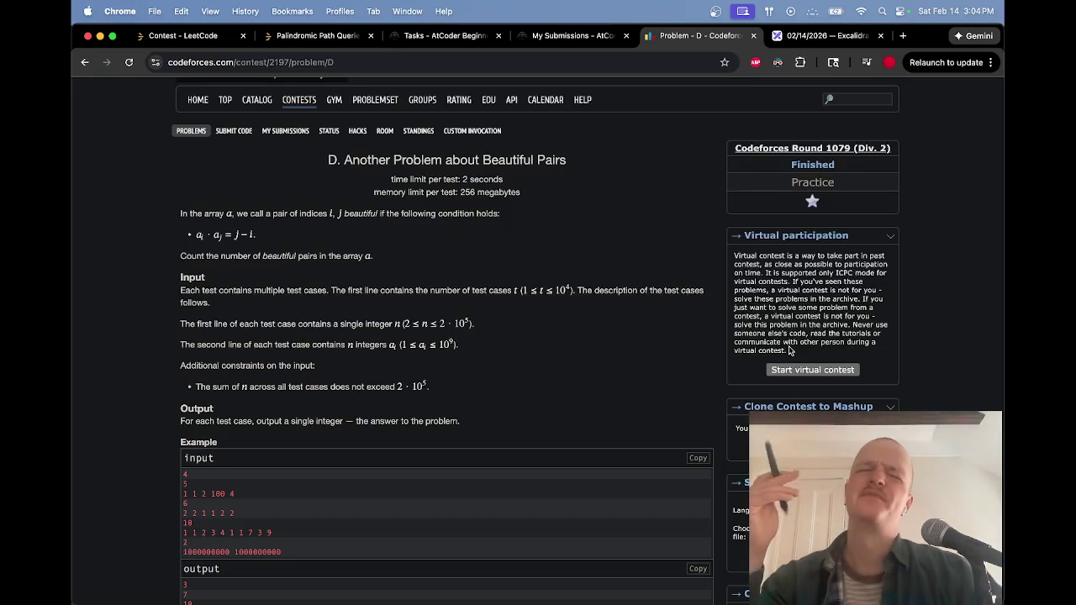
key("ctrl+Tab")
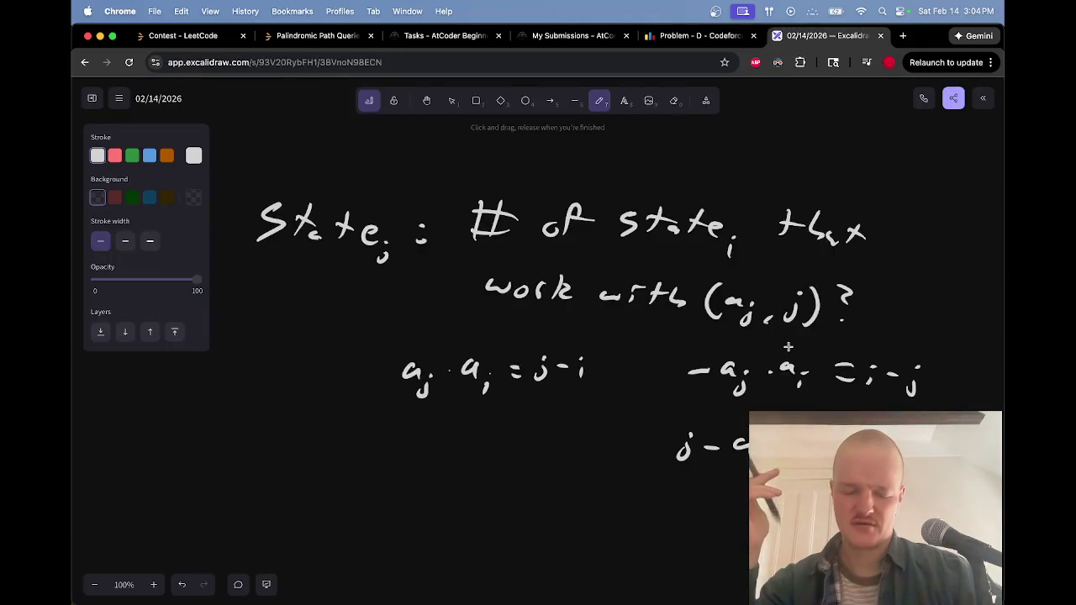
scroll(788, 346, "left", 15)
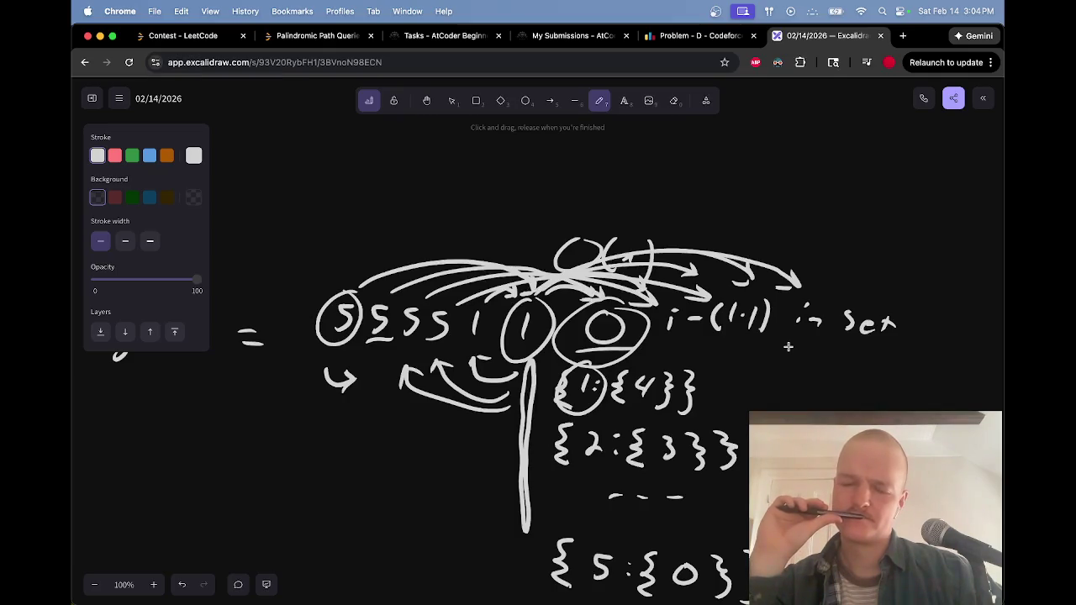
Switch back to the Codeforces Problem D tab with Ctrl+Shift+Tab
key("ctrl+shift+Tab")
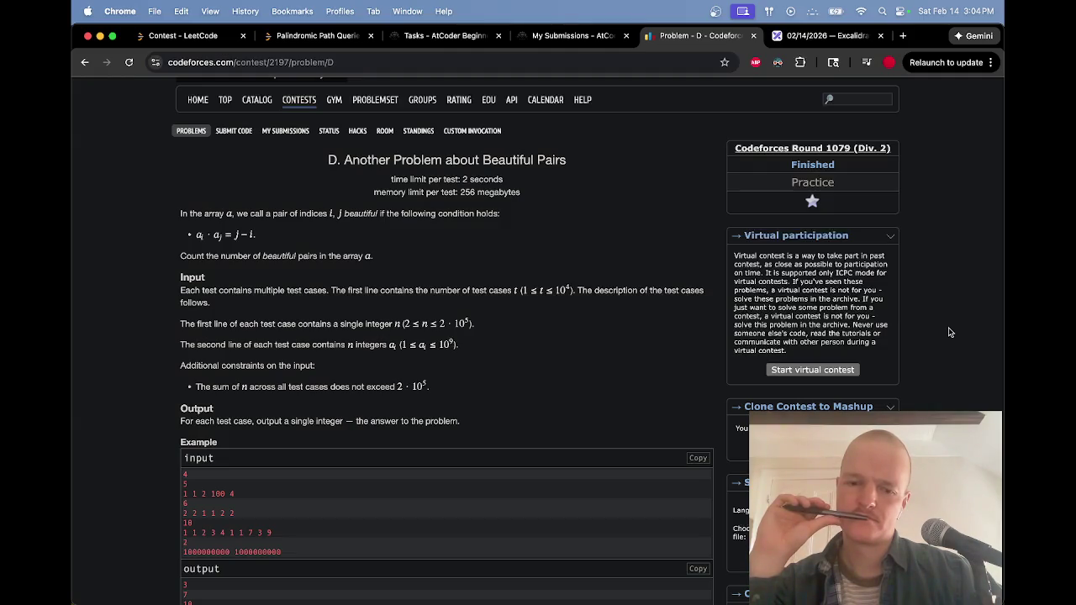
scroll(949, 332, "down", 5)
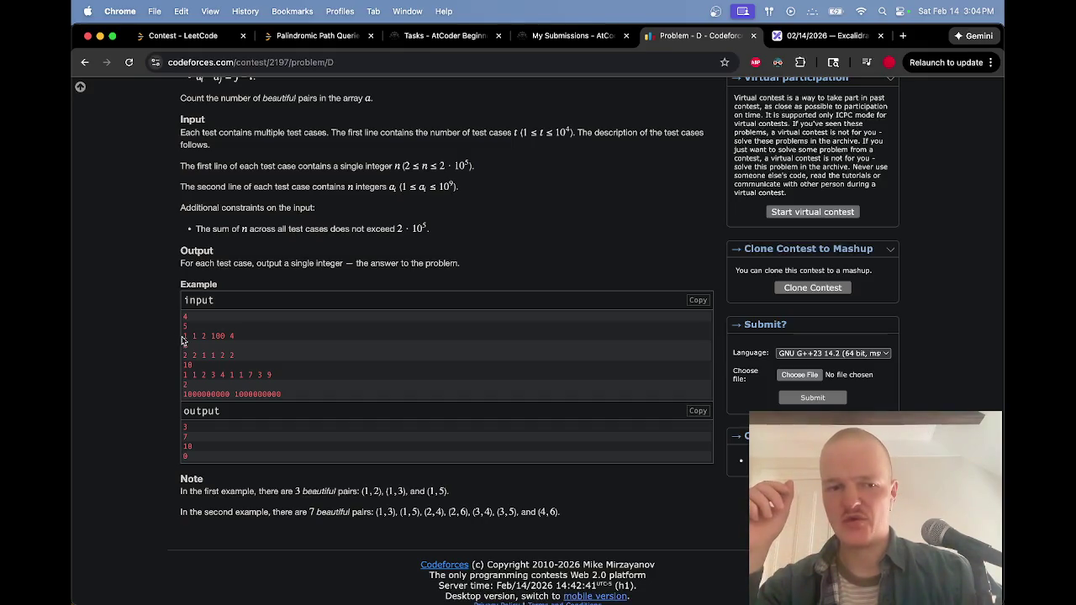
left_click_drag(184, 337, 207, 340)
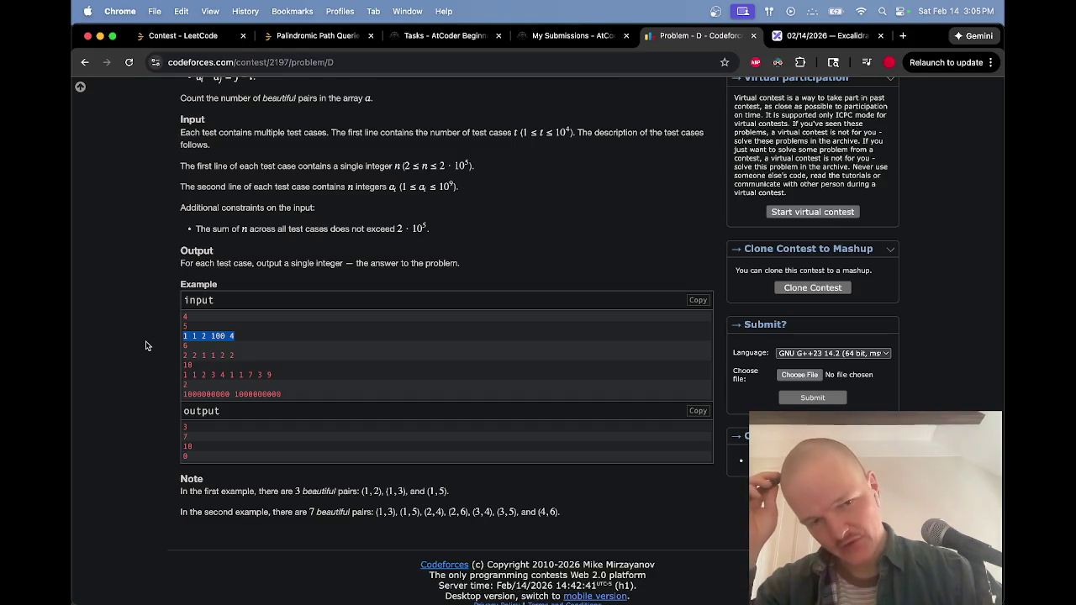
left_click(181, 342)
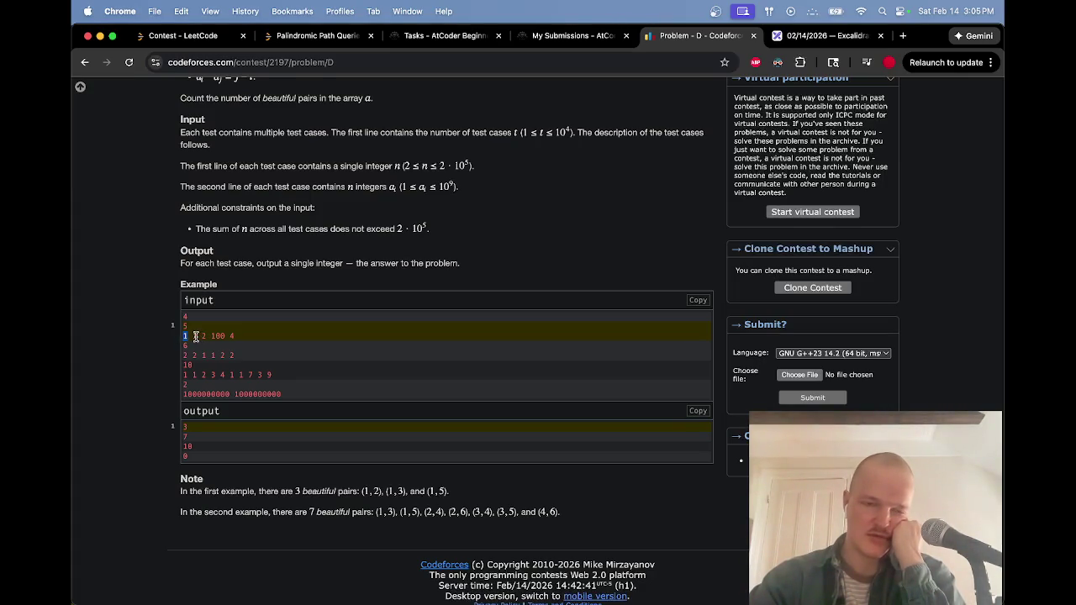
Highlight parts of the sample test cases in the statement, then clear the selection
double_click(184, 337)
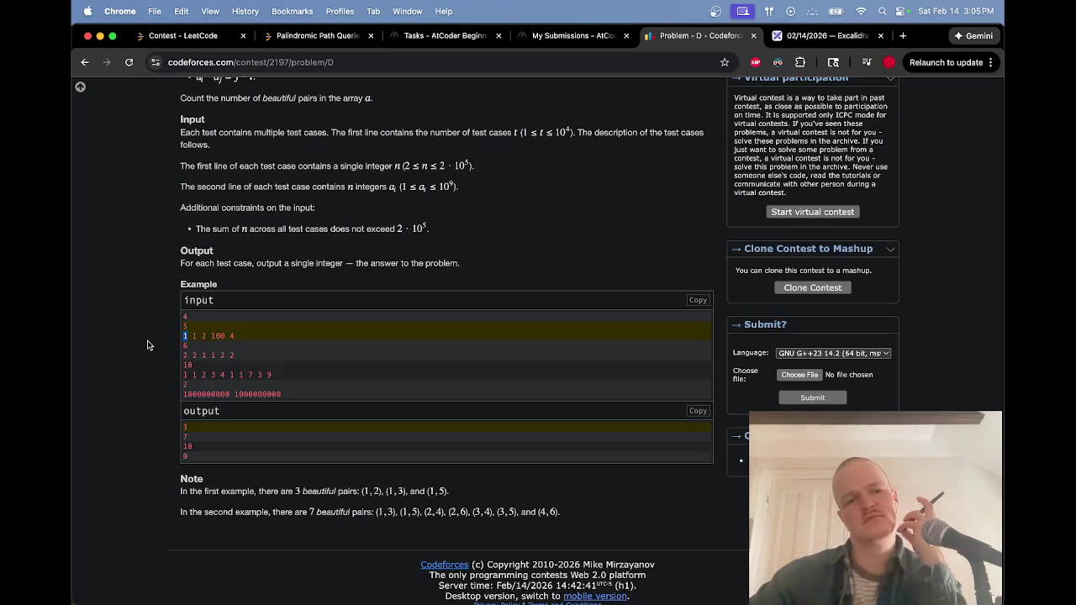
left_click_drag(182, 356, 233, 356)
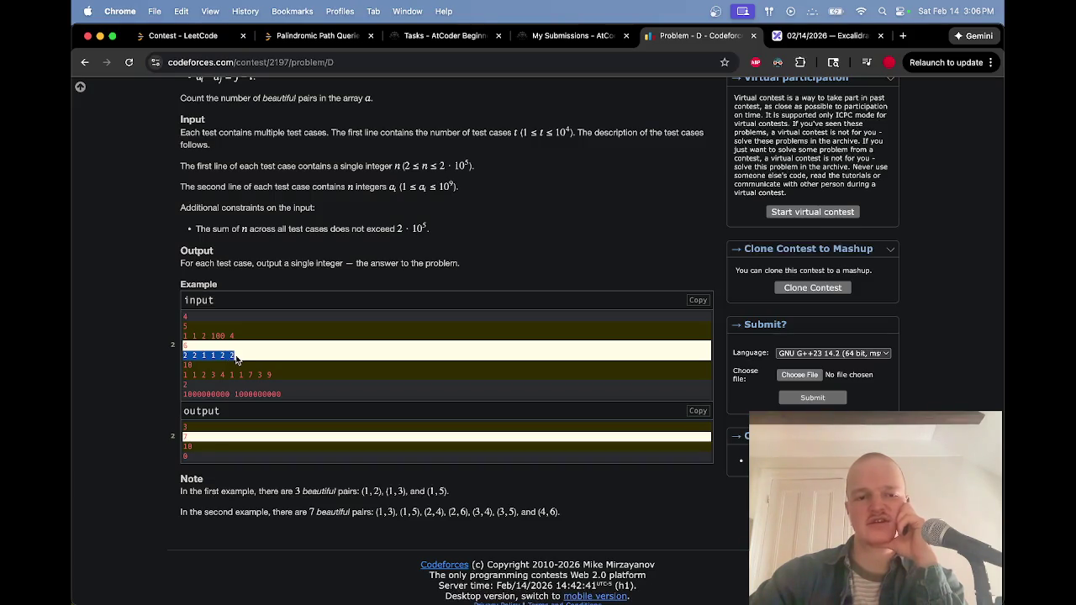
left_click(232, 357)
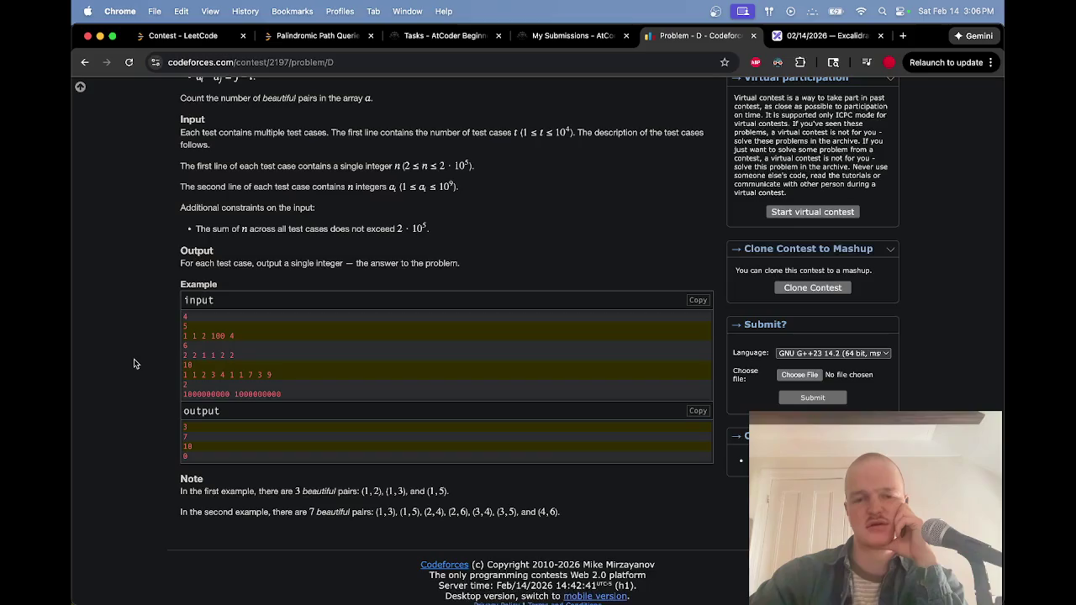
Highlight the sum-of-n ≤ 2·10^5 constraint, then go to the Excalidraw notes tab
scroll(135, 364, "up", 5)
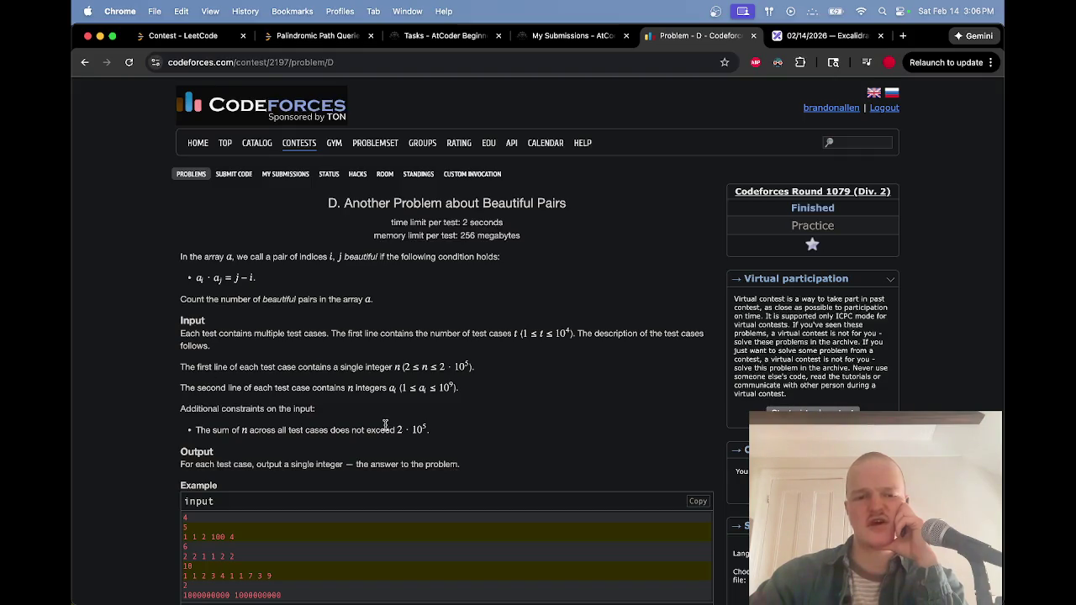
triple_click(448, 435)
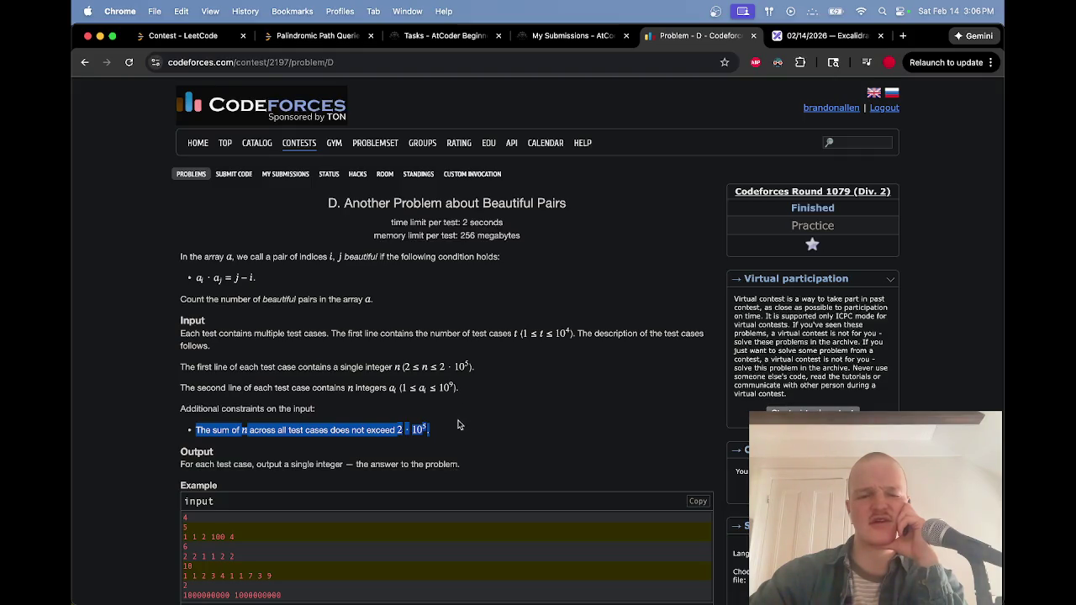
left_click(348, 410)
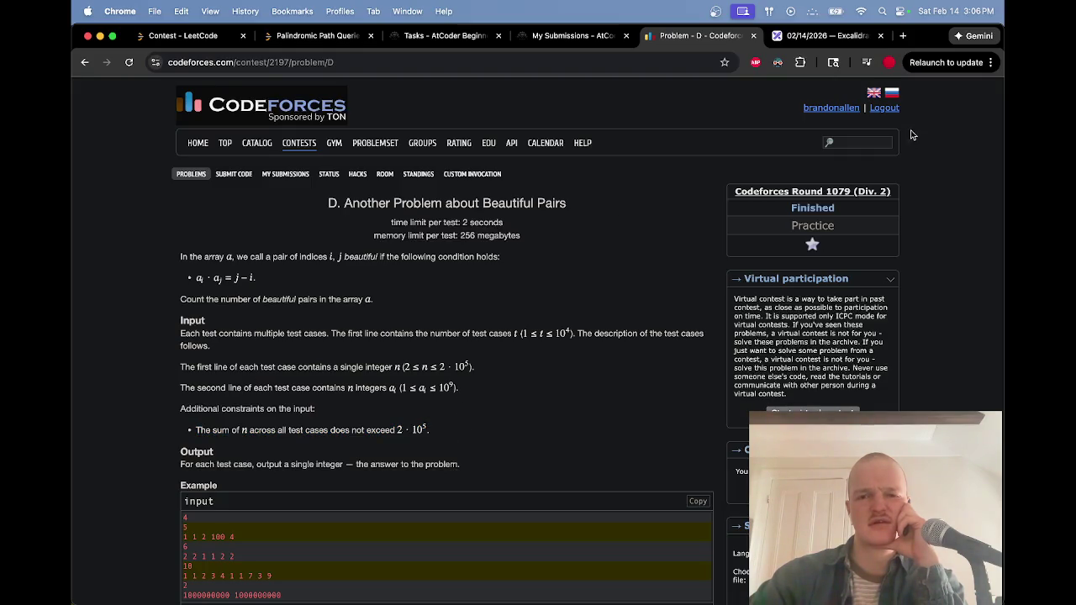
left_click(831, 38)
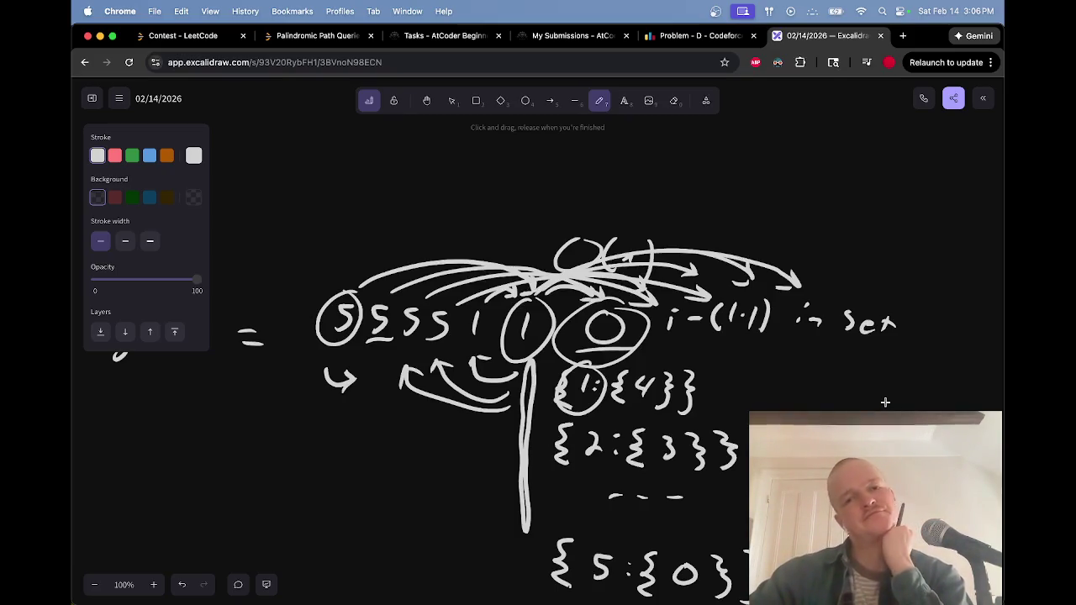
Close the LeetCode and AtCoder browser tabs
left_click(243, 37)
left_click(244, 37)
left_click(245, 36)
left_click(244, 36)
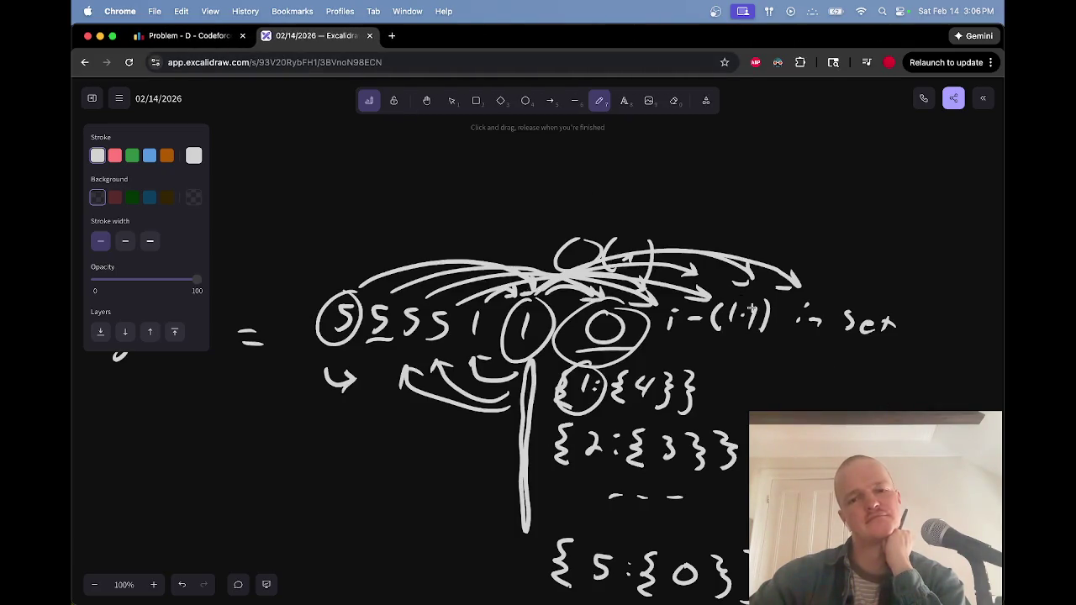
Pan around the notes canvas to review the sketches, then return to Codeforces
scroll(806, 367, "right", 3)
scroll(806, 367, "down", 4)
scroll(807, 367, "down", 2)
scroll(806, 367, "right", 1)
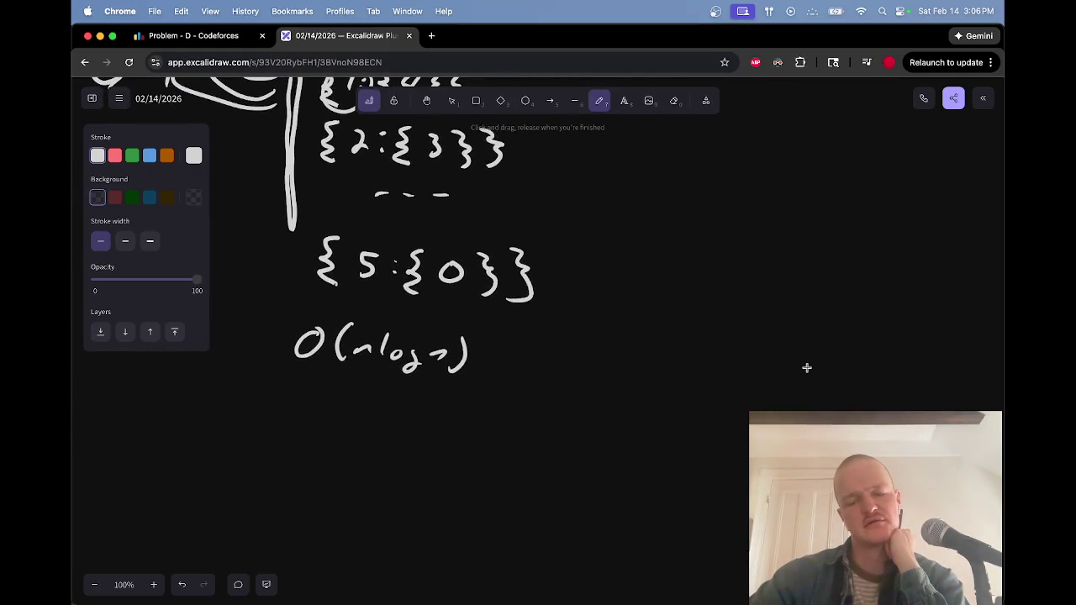
scroll(806, 367, "up", 5)
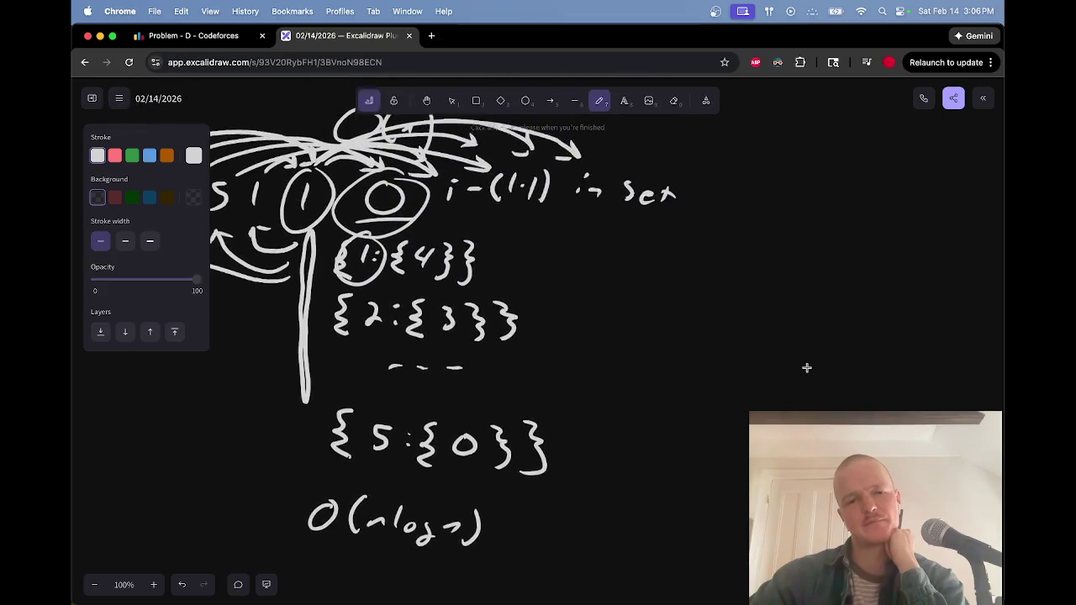
scroll(806, 368, "left", 4)
scroll(806, 367, "up", 1)
scroll(807, 367, "left", 1)
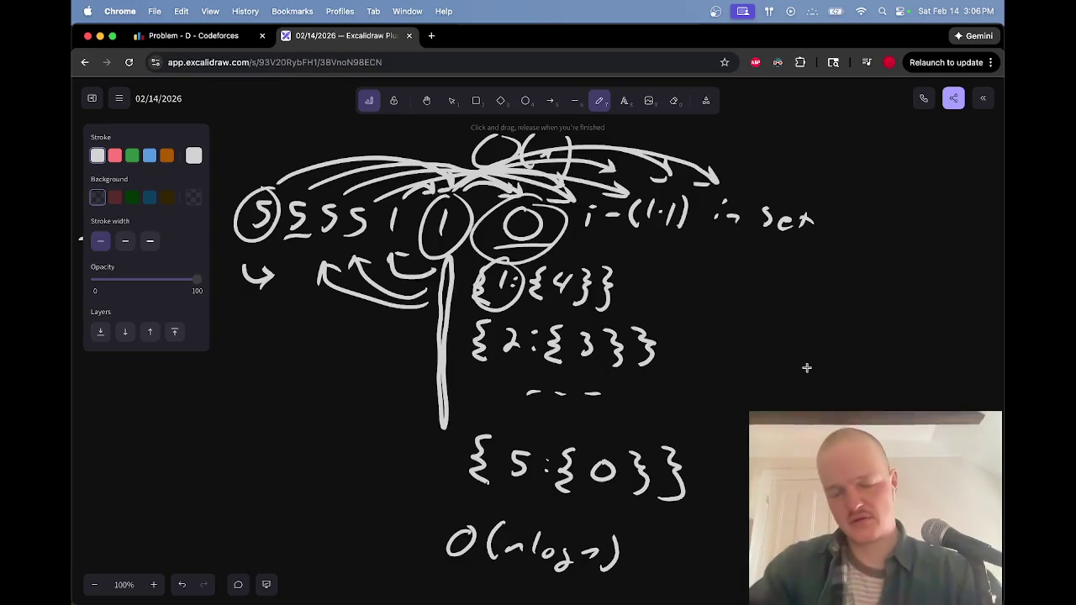
scroll(806, 368, "right", 10)
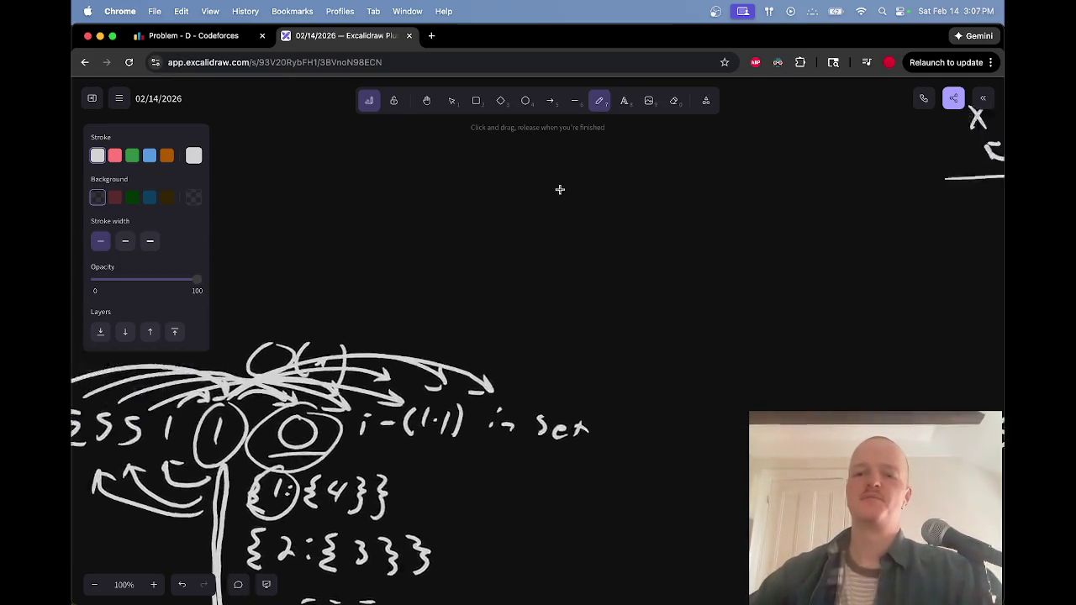
scroll(598, 216, "left", 10)
scroll(598, 218, "down", 5)
scroll(598, 223, "up", 5)
scroll(599, 227, "down", 1)
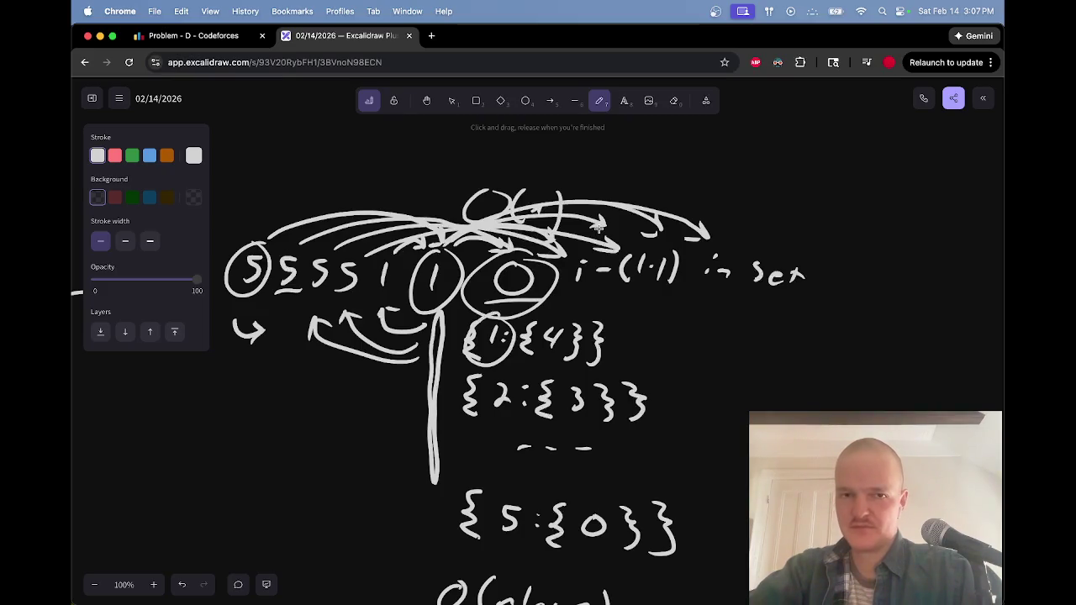
key("ctrl+Tab")
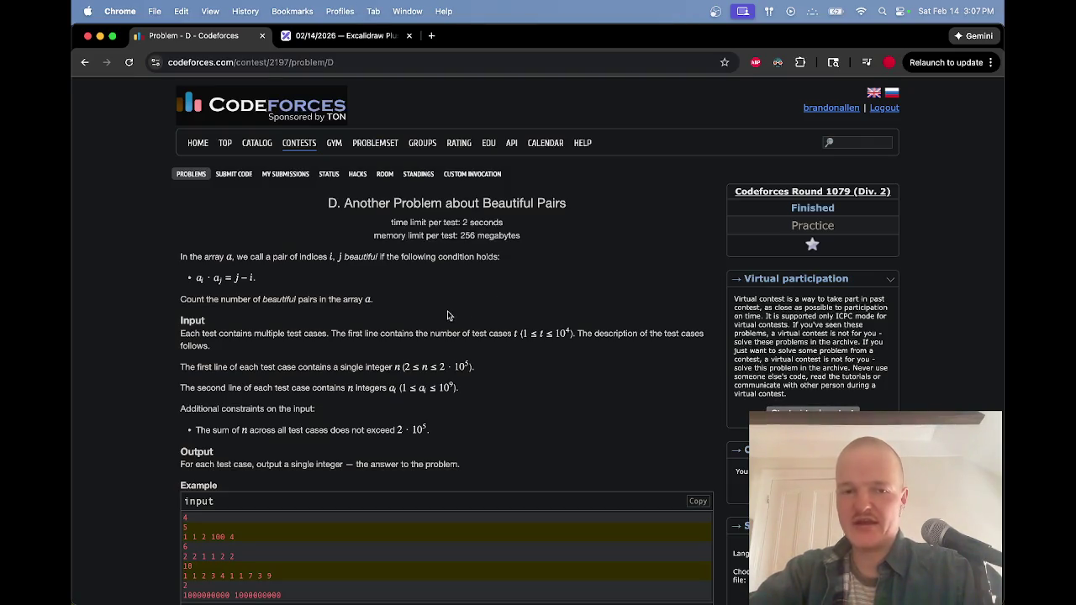
Highlight the beautiful-pair condition a_i · a_j = j − i, then return to Excalidraw
left_click_drag(380, 317, 309, 244)
left_click(309, 244)
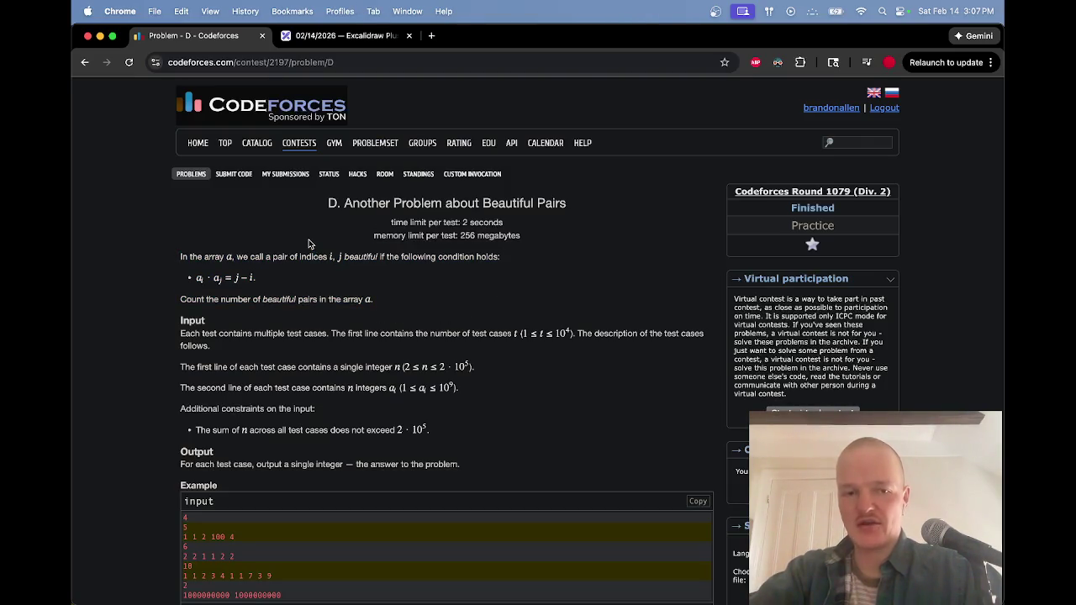
mouse_move(233, 279)
left_mouse_down()
mouse_move(277, 289)
mouse_move(236, 279)
left_mouse_up()
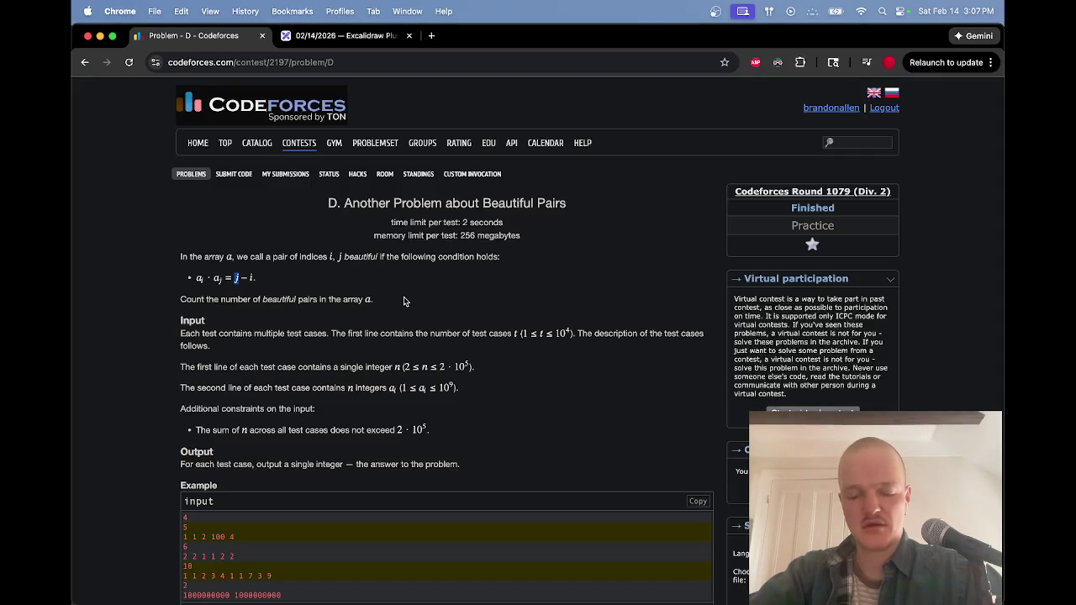
key("Tab")
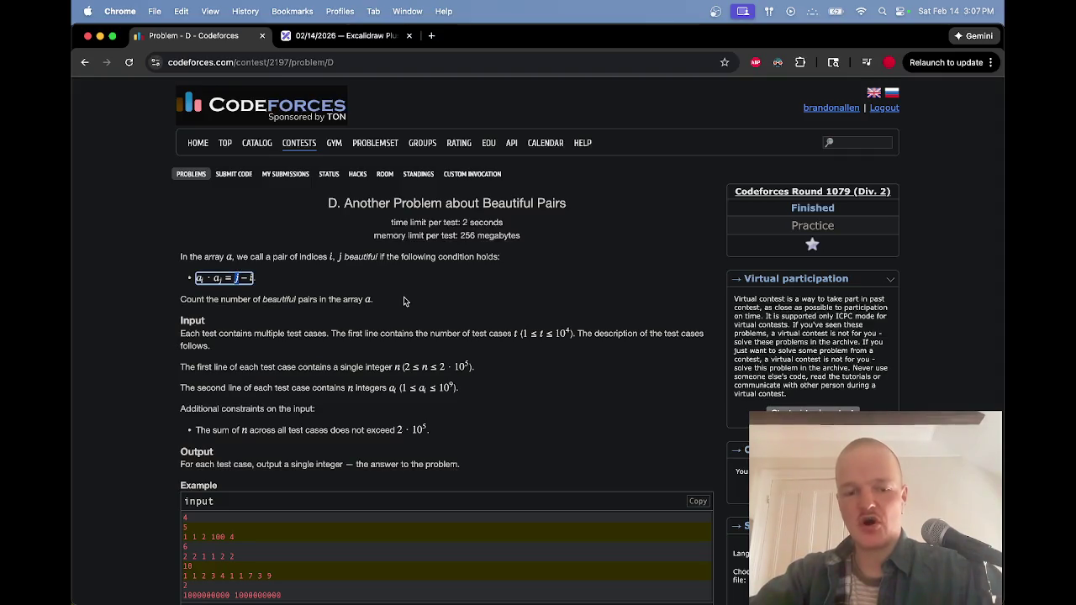
key("ctrl+Tab")
scroll(533, 342, "right", 10)
Handwrite '… a_{j−1} → a_j' on the canvas
mouse_move(315, 366)
left_mouse_down()
mouse_move(348, 401)
mouse_move(379, 393)
left_mouse_up()
left_click_drag(387, 386, 386, 409)
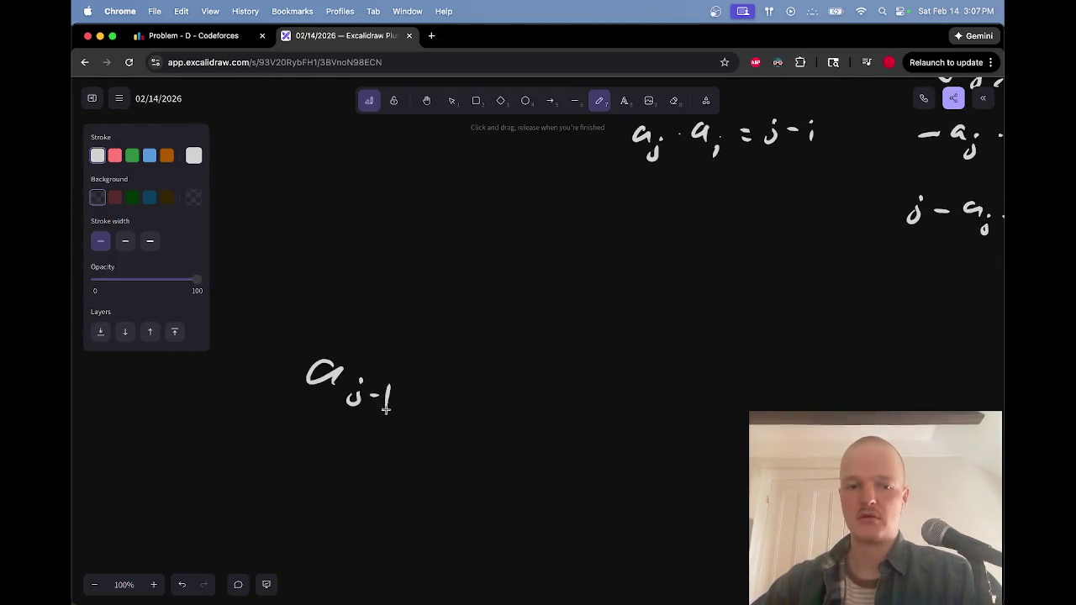
left_click_drag(254, 393, 290, 394)
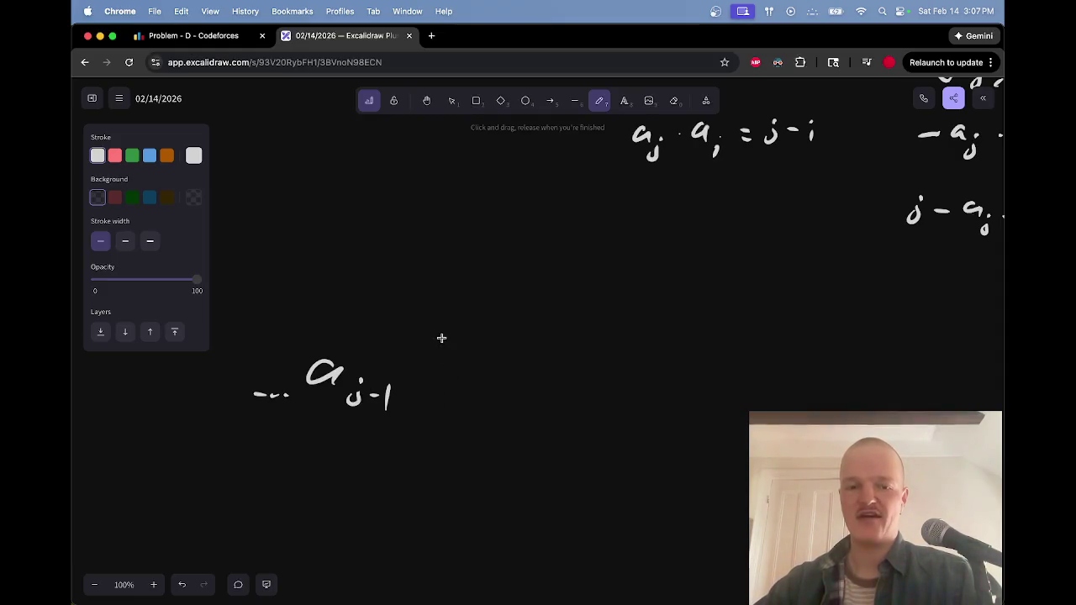
left_click_drag(420, 377, 497, 376)
mouse_move(463, 362)
left_mouse_down()
mouse_move(499, 377)
mouse_move(461, 391)
left_mouse_up()
left_click_drag(561, 363, 567, 407)
left_click(578, 380)
Draw a wavy curve under the row and label its dips with a_j
scroll(639, 382, "down", 2)
scroll(650, 368, "down", 3)
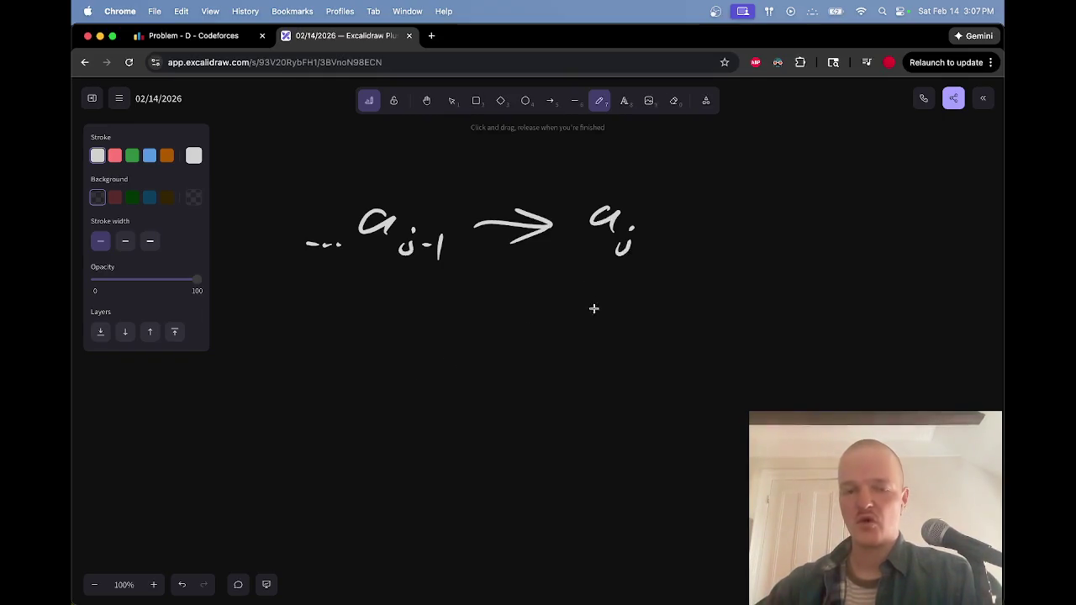
scroll(589, 307, "left", 2)
mouse_move(663, 286)
left_mouse_down()
mouse_move(432, 314)
mouse_move(226, 362)
mouse_move(156, 307)
left_mouse_up()
left_click_drag(468, 380, 472, 407)
left_click_drag(251, 388, 255, 405)
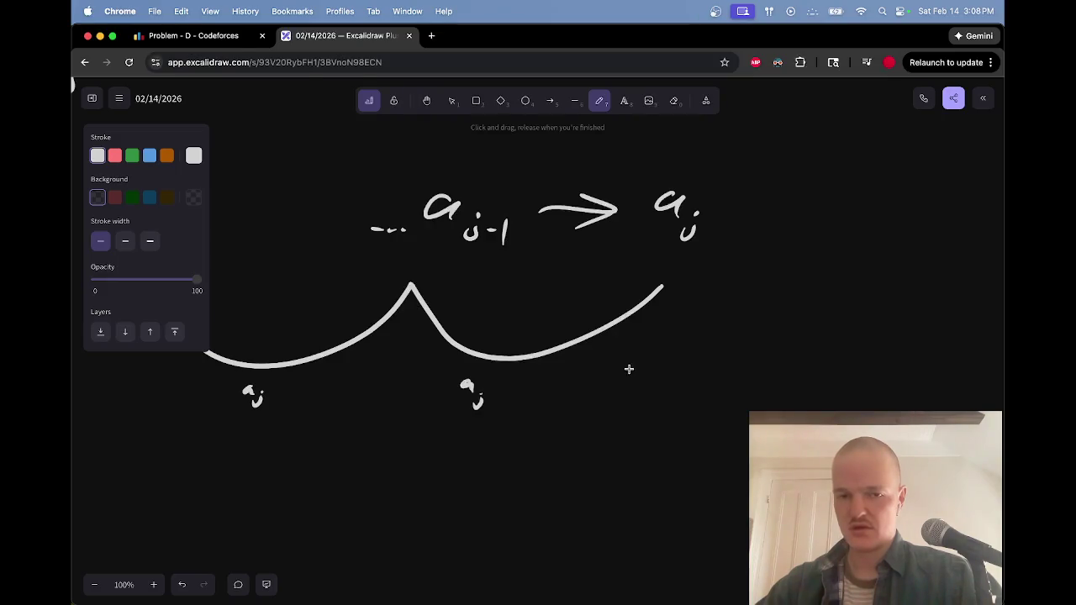
Erase the stray curve and left a_j label, and move the remaining a_j under the curve
mouse_move(620, 344)
left_mouse_down()
mouse_move(672, 272)
mouse_move(468, 327)
mouse_move(412, 265)
left_mouse_up()
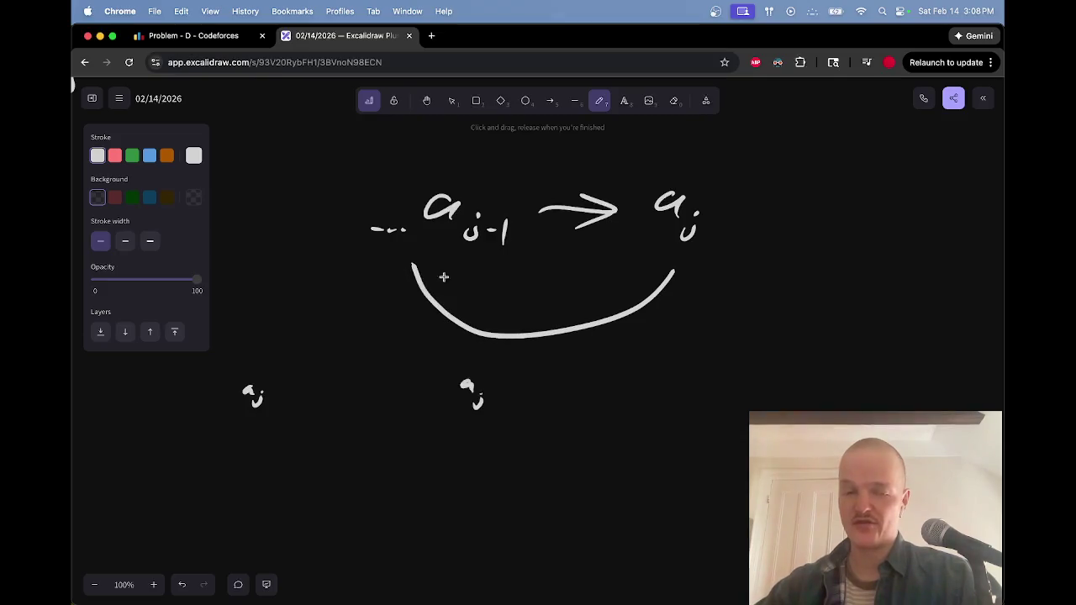
key("e")
left_click_drag(278, 390, 252, 395)
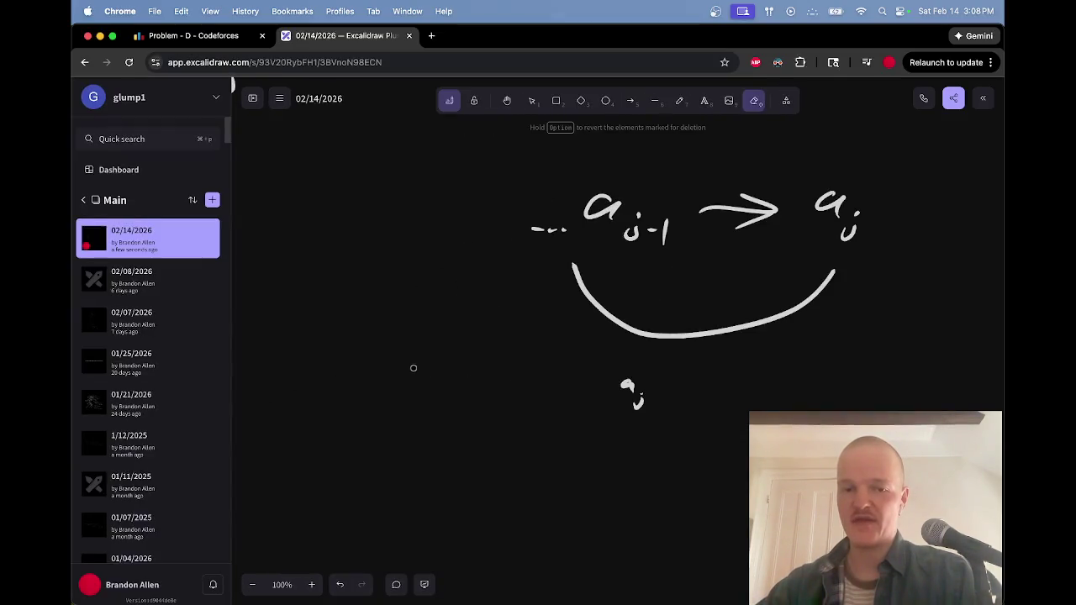
key("v")
mouse_move(446, 377)
left_mouse_down()
mouse_move(489, 413)
mouse_move(517, 368)
left_mouse_up()
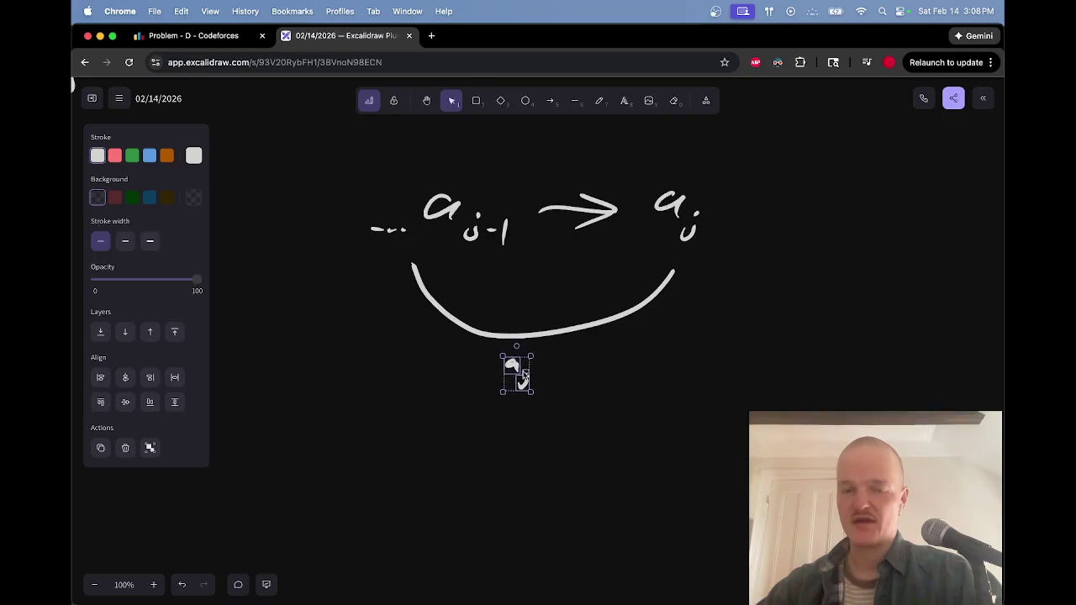
left_click(563, 358)
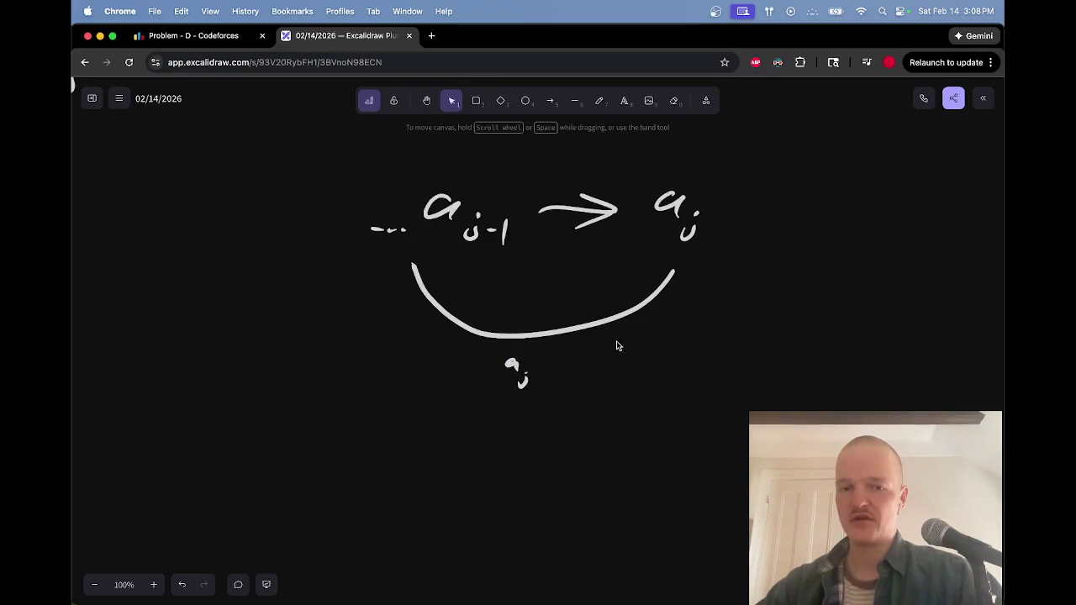
key("p")
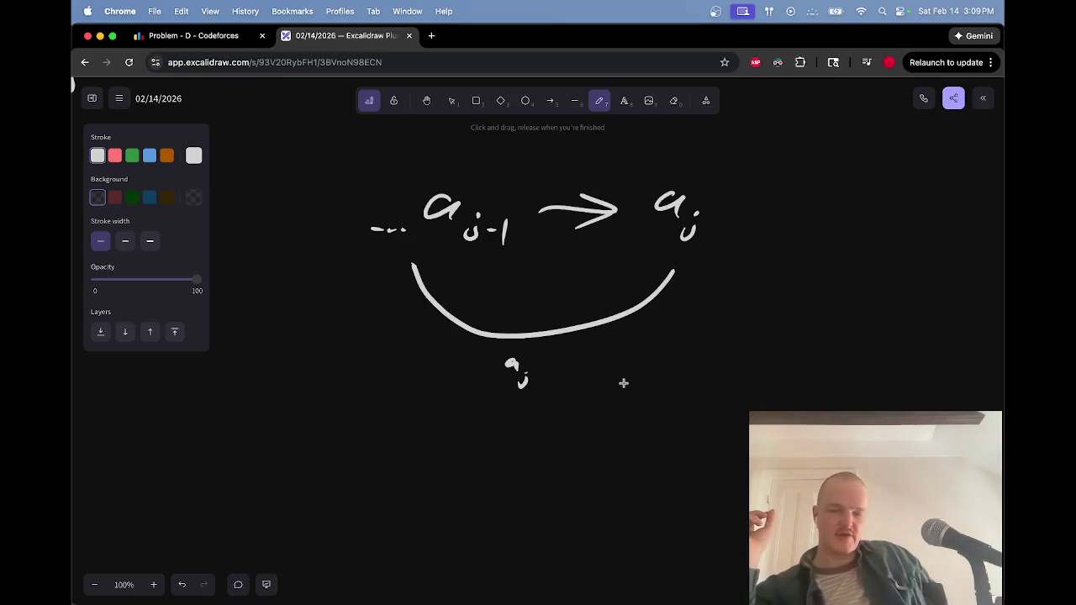
Switch to the Chrome window showing the Twitch stream manager
key("super+grave")
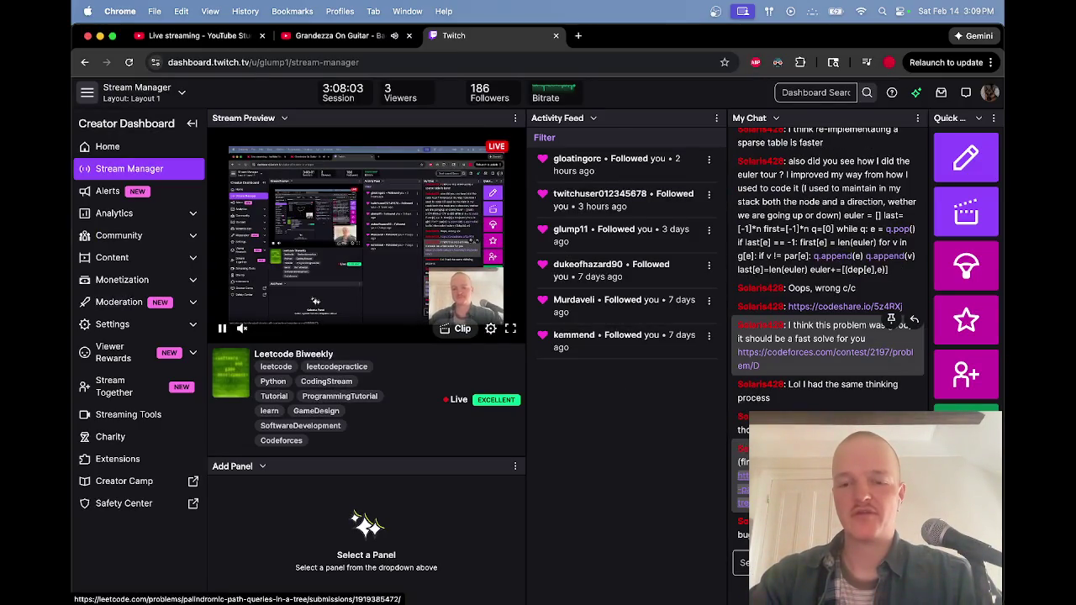
Open the accepted LeetCode submission from chat and expand its code to read through it
left_click(743, 490)
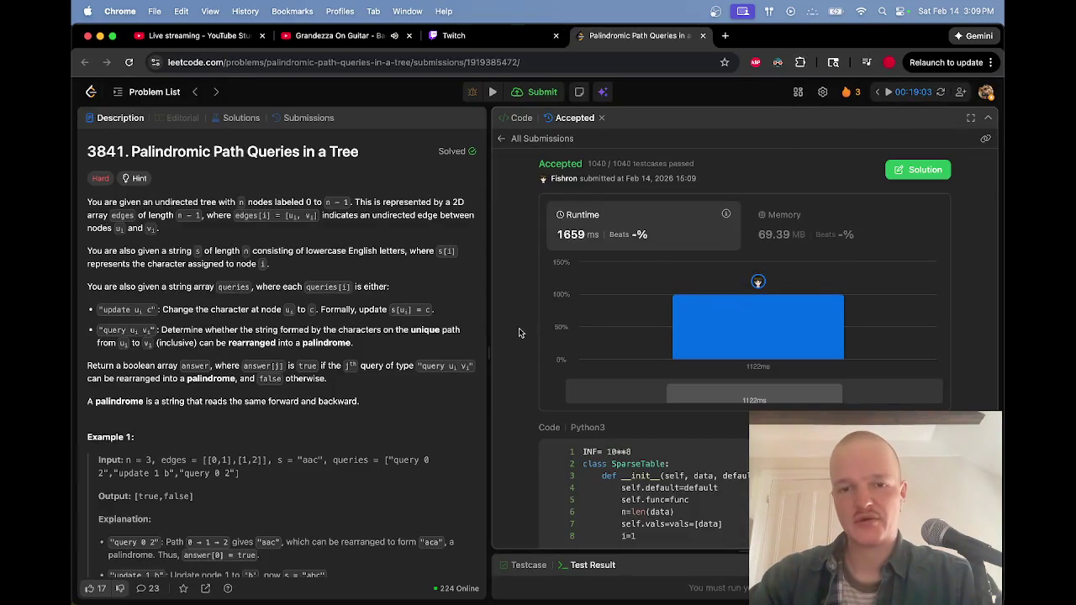
scroll(519, 333, "down", 1)
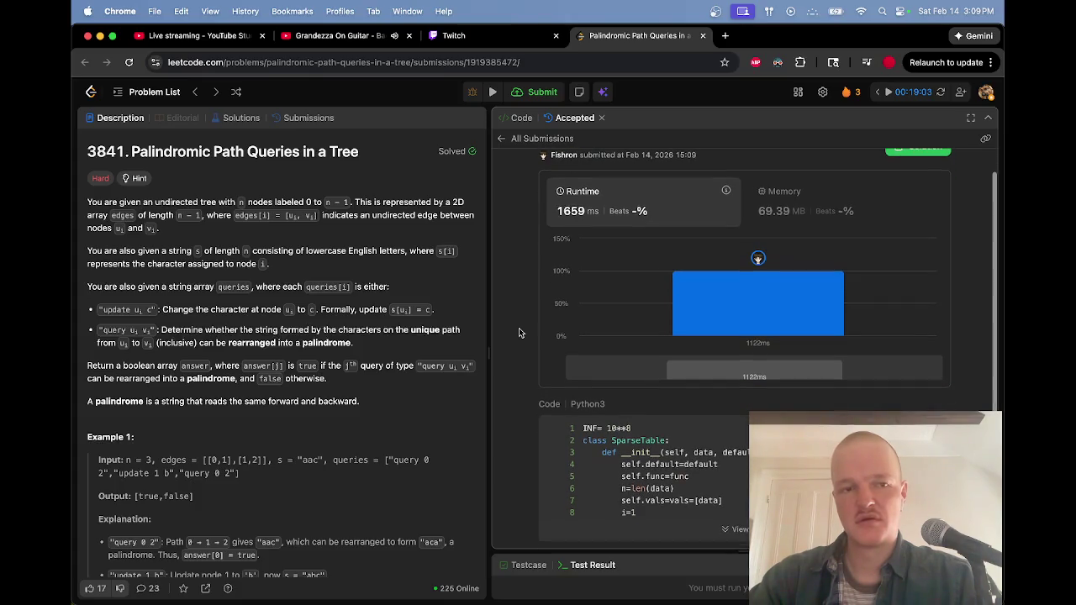
left_click(736, 529)
scroll(758, 202, "down", 6)
scroll(854, 385, "down", 5)
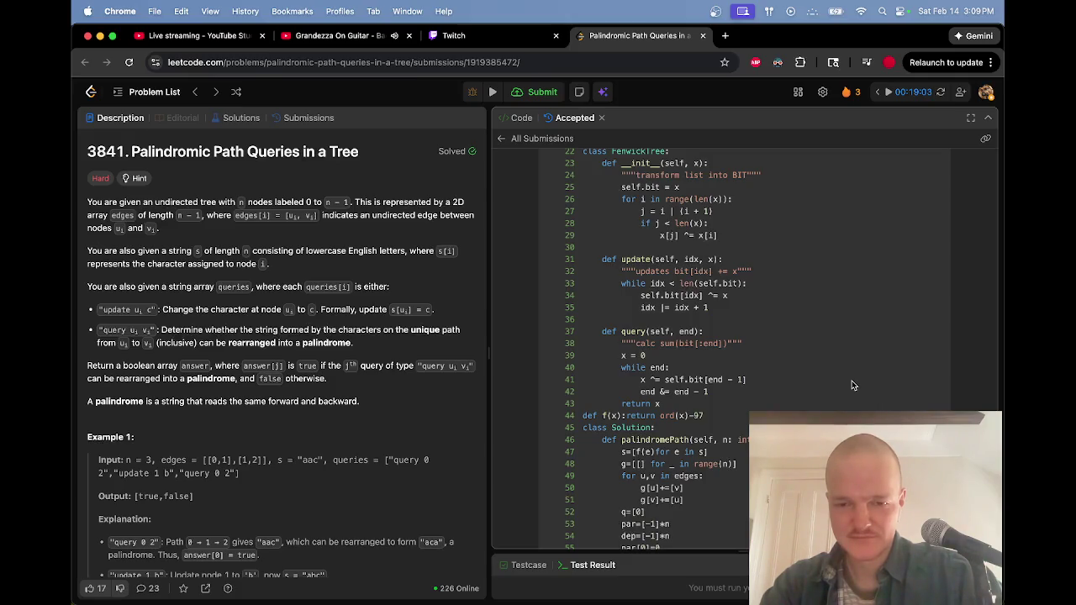
scroll(852, 386, "down", 10)
scroll(851, 386, "up", 8)
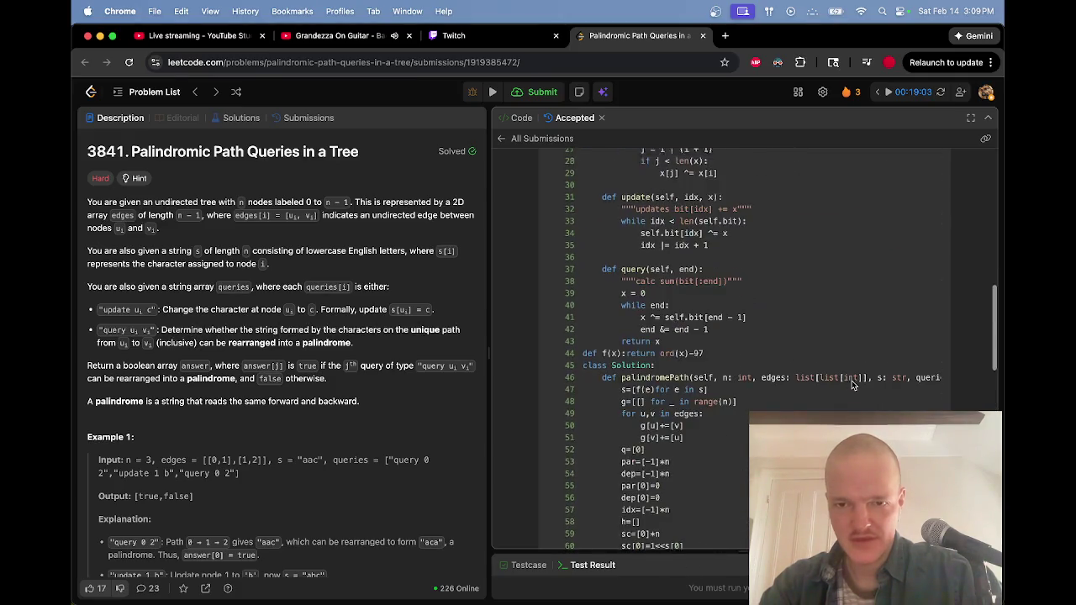
scroll(852, 385, "up", 3)
Highlight the FenwickTree query loop and full code, clear the selection, then focus the Twitch stream chat
mouse_move(732, 422)
left_mouse_down()
mouse_move(788, 255)
mouse_move(768, 184)
left_mouse_up()
mouse_move(733, 448)
left_mouse_down()
mouse_move(698, 448)
mouse_move(695, 370)
mouse_move(723, 186)
left_mouse_up()
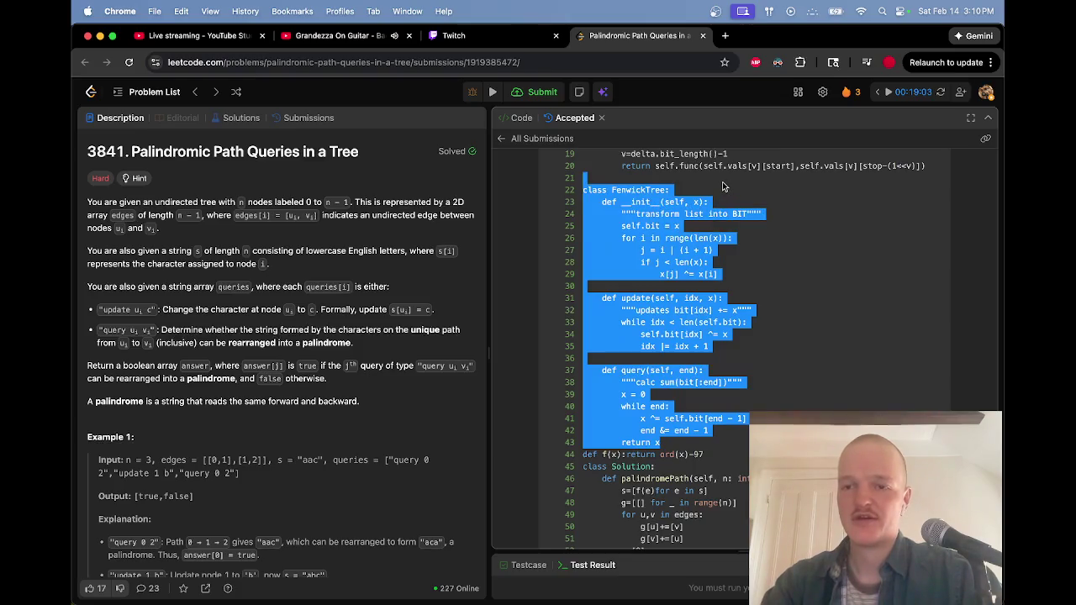
scroll(804, 309, "up", 10)
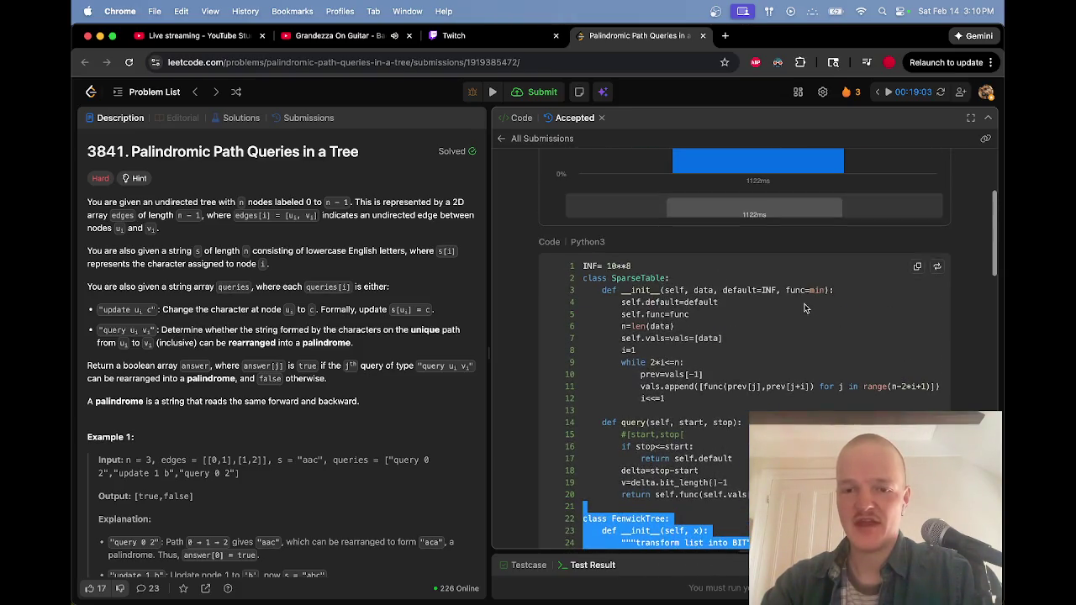
left_click(692, 266, "shift")
scroll(752, 329, "down", 15)
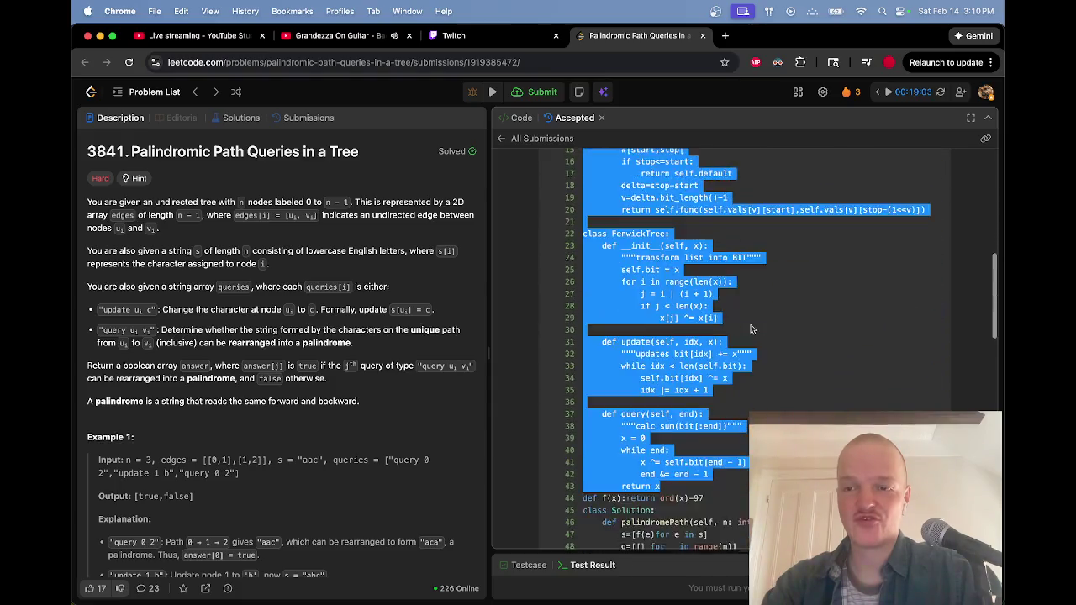
scroll(750, 328, "up", 15)
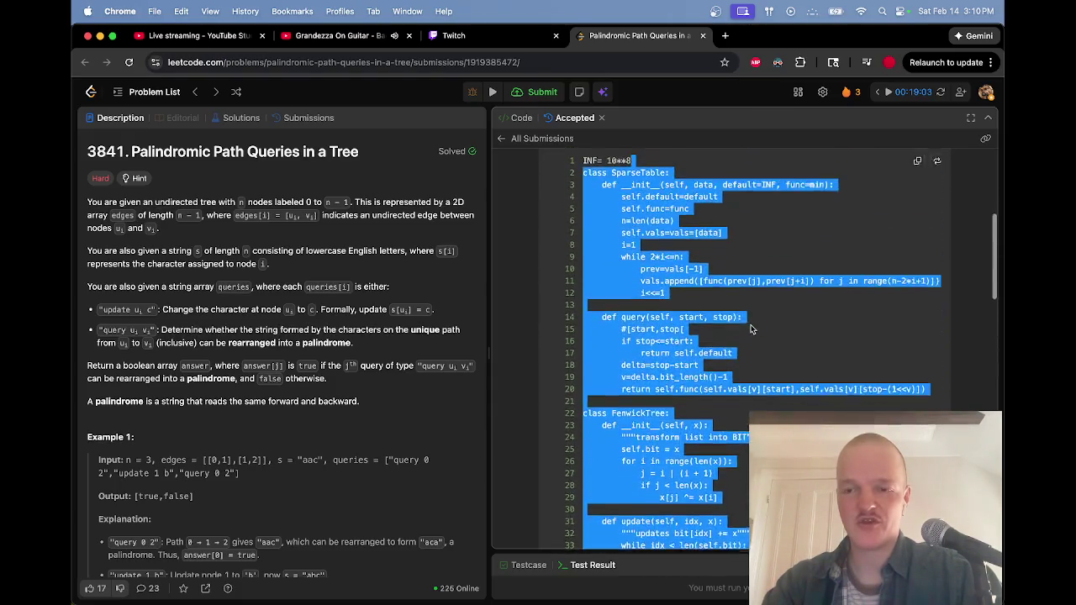
scroll(751, 327, "down", 14)
scroll(751, 326, "up", 8)
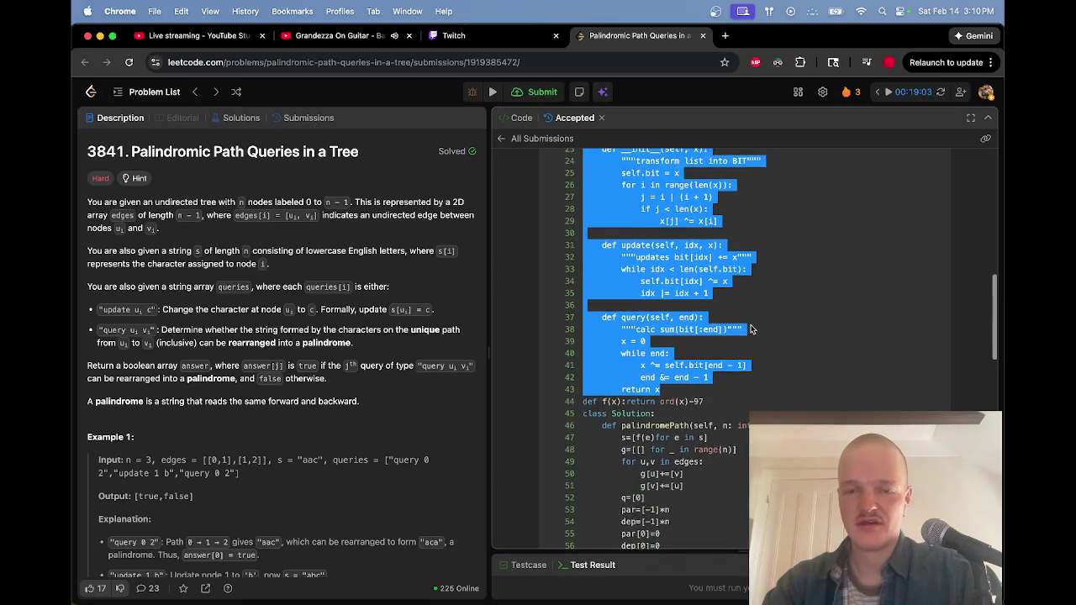
left_click(747, 309)
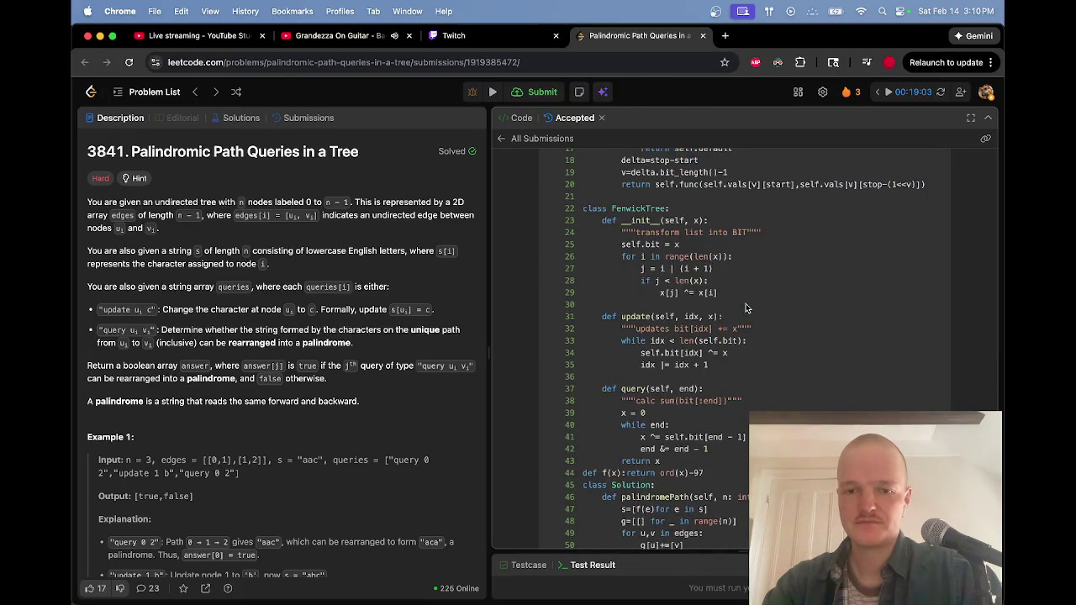
scroll(746, 309, "down", 5)
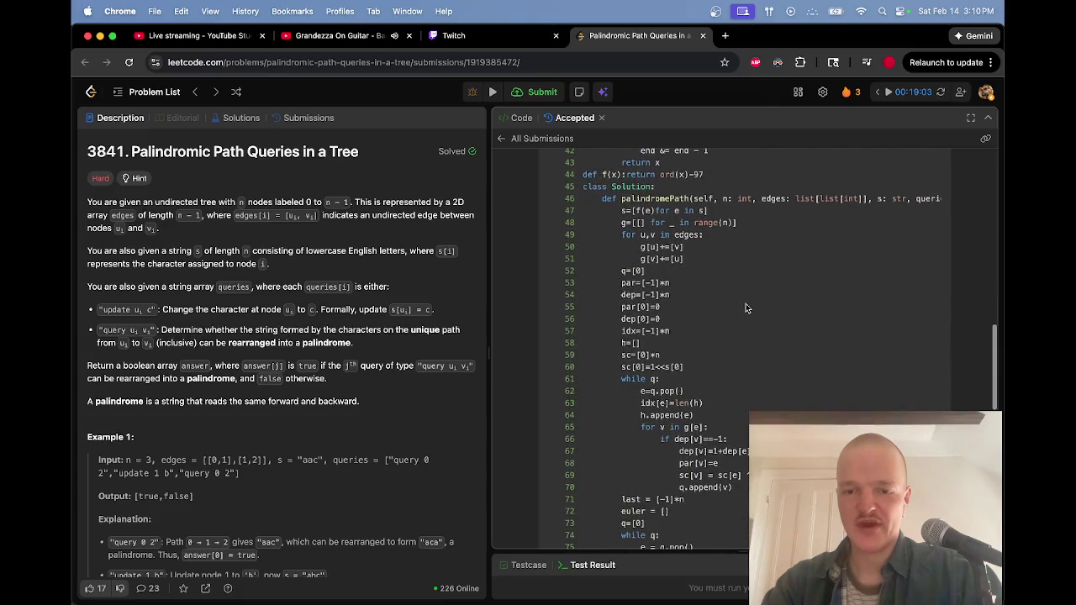
key("super+3")
left_click(741, 564)
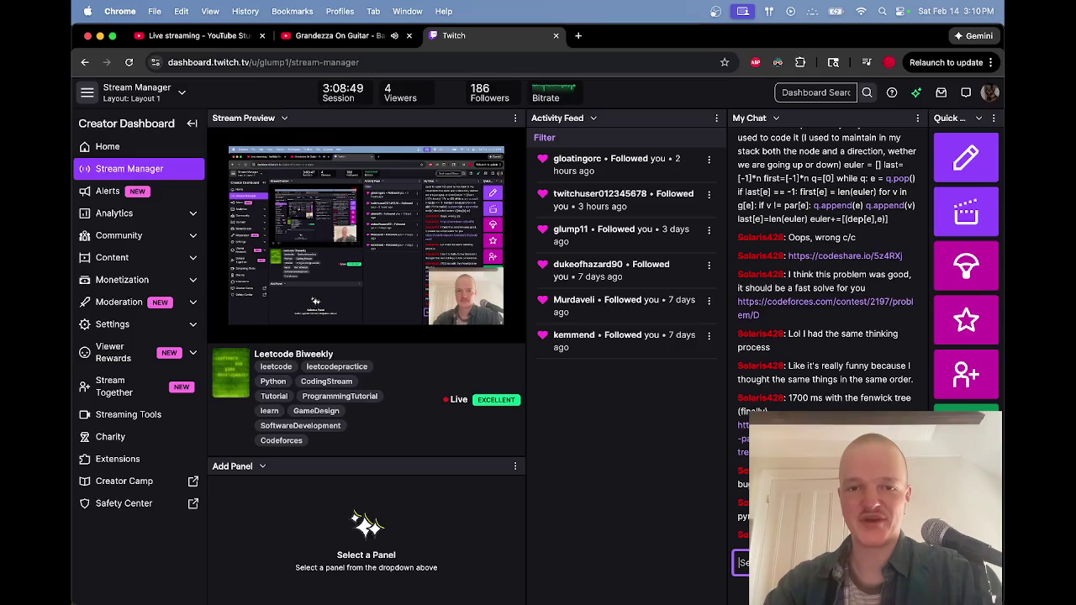
Check the beautiful-pair formula on the Codeforces problem page, then return to the Excalidraw sketch
key("super+grave")
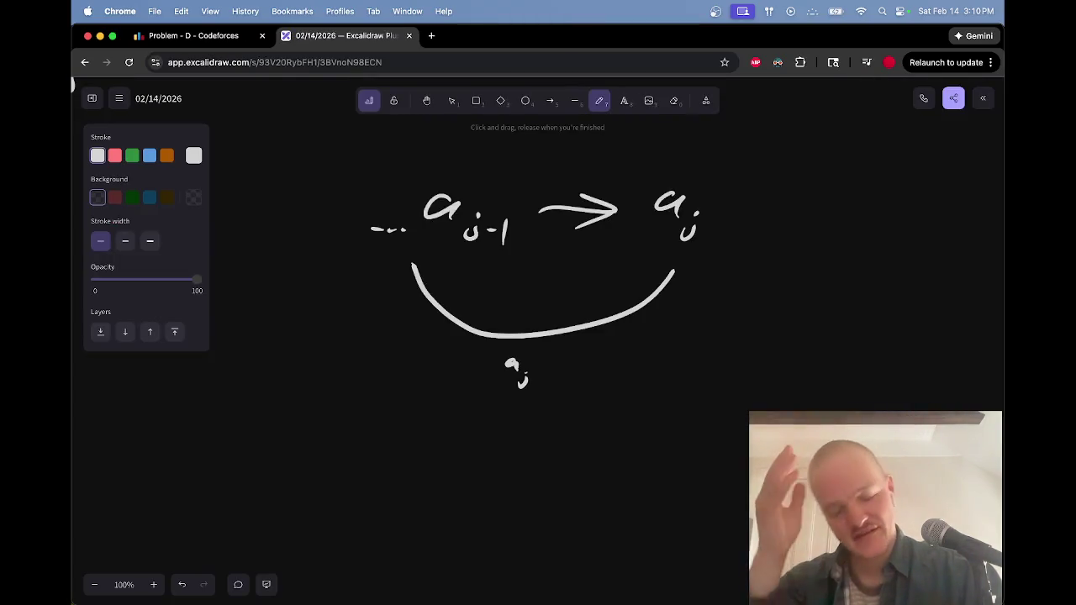
key("ctrl+shift+Tab")
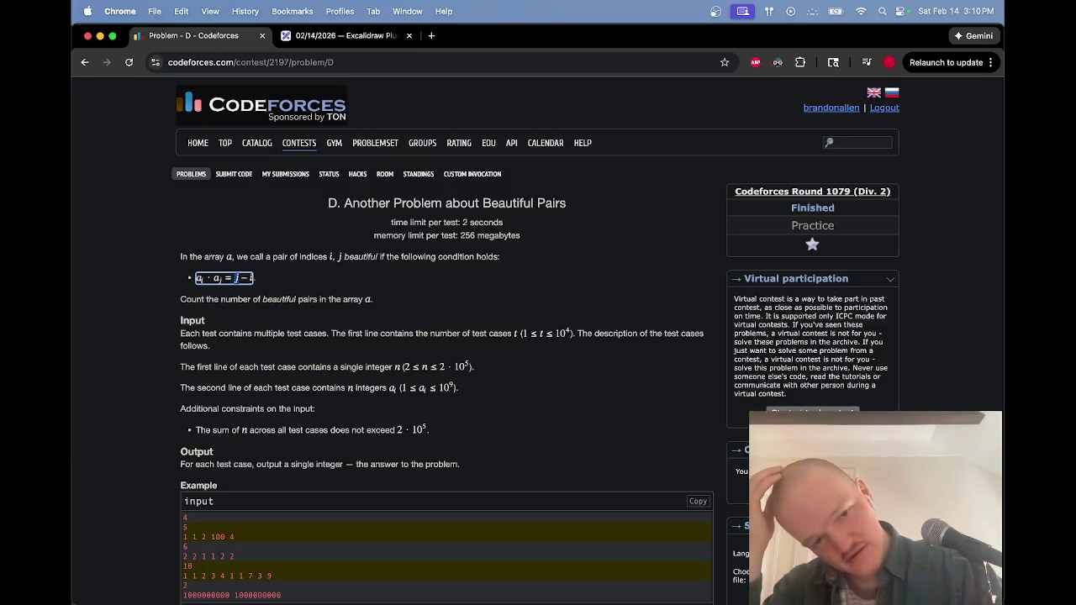
left_click(615, 408)
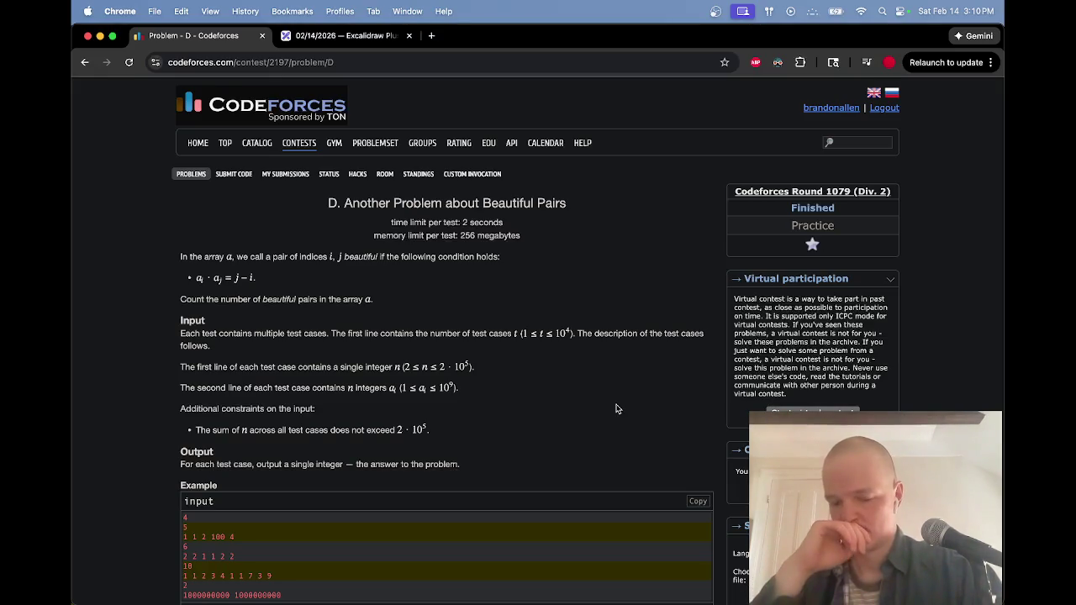
key("ctrl+Tab")
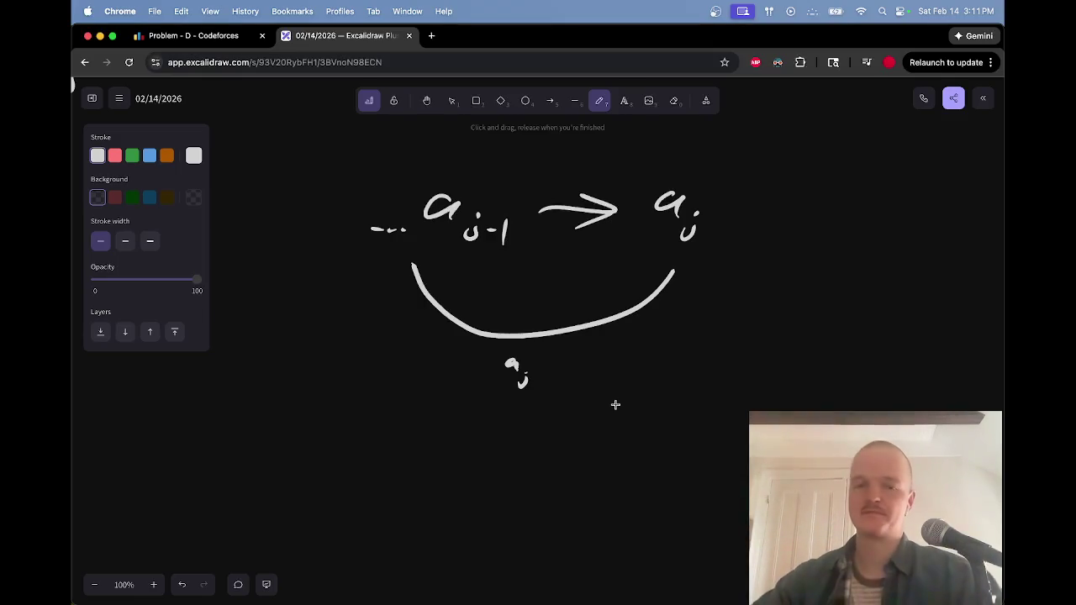
scroll(544, 291, "down", 2)
Extend the arc with a second hump and label both humps a_j
scroll(521, 296, "down", 3)
scroll(496, 298, "left", 5)
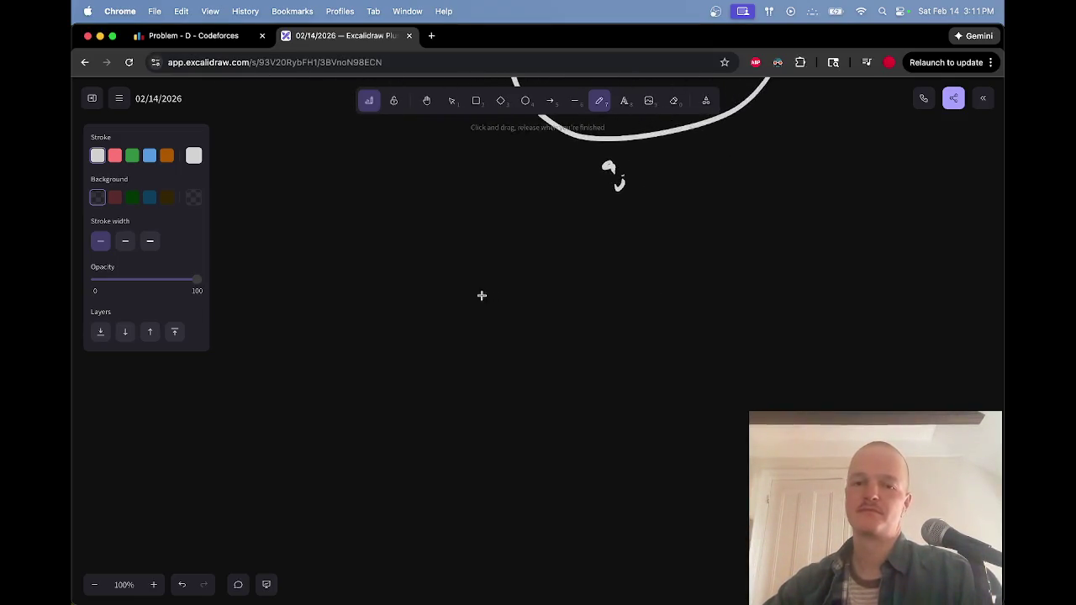
scroll(454, 295, "up", 2)
scroll(472, 284, "up", 3)
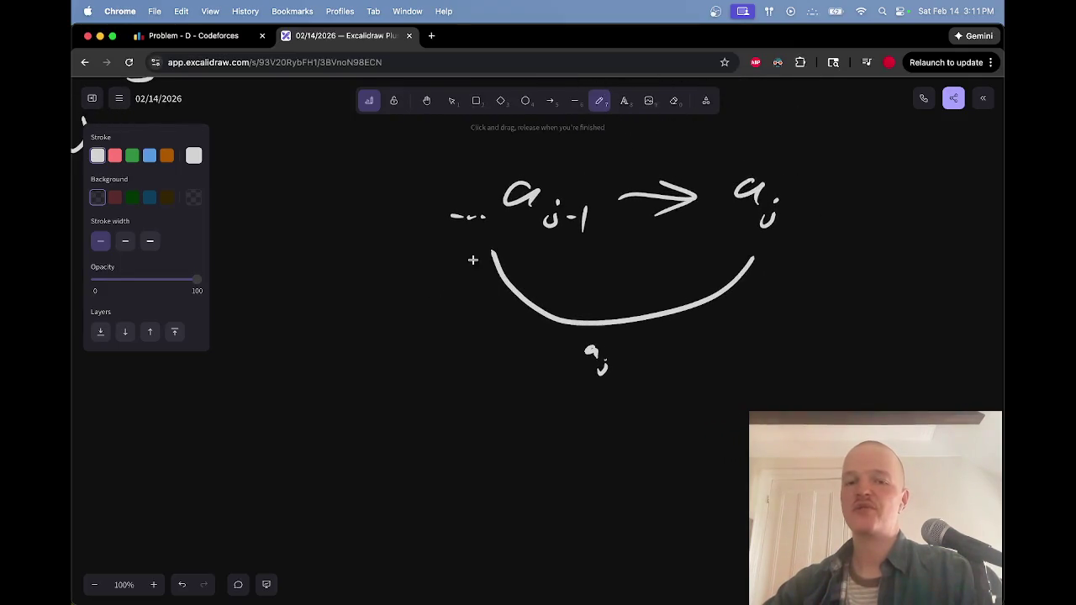
mouse_move(495, 252)
left_mouse_down()
mouse_move(301, 273)
mouse_move(195, 334)
left_mouse_up()
left_click_drag(344, 357, 335, 380)
left_click(351, 373)
scroll(319, 362, "left", 3)
left_click_drag(304, 341, 306, 375)
left_click(320, 354)
Write a_j = 1 below the arcs
scroll(378, 336, "right", 1)
scroll(378, 336, "down", 1)
scroll(463, 312, "down", 2)
scroll(462, 312, "right", 2)
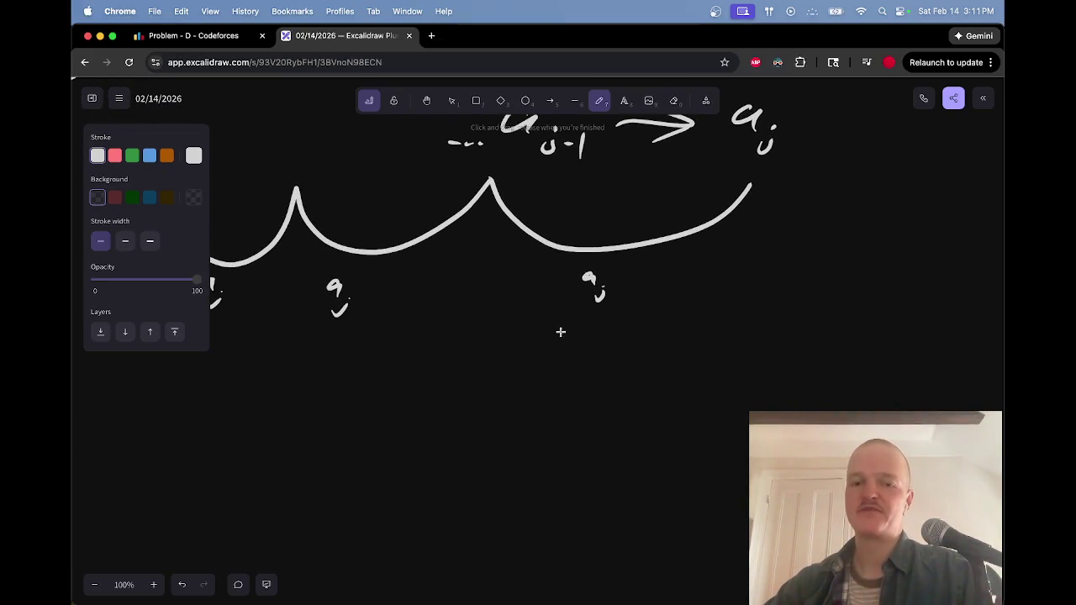
mouse_move(489, 404)
left_mouse_down()
mouse_move(488, 439)
mouse_move(534, 414)
left_mouse_up()
left_click_drag(519, 427, 552, 436)
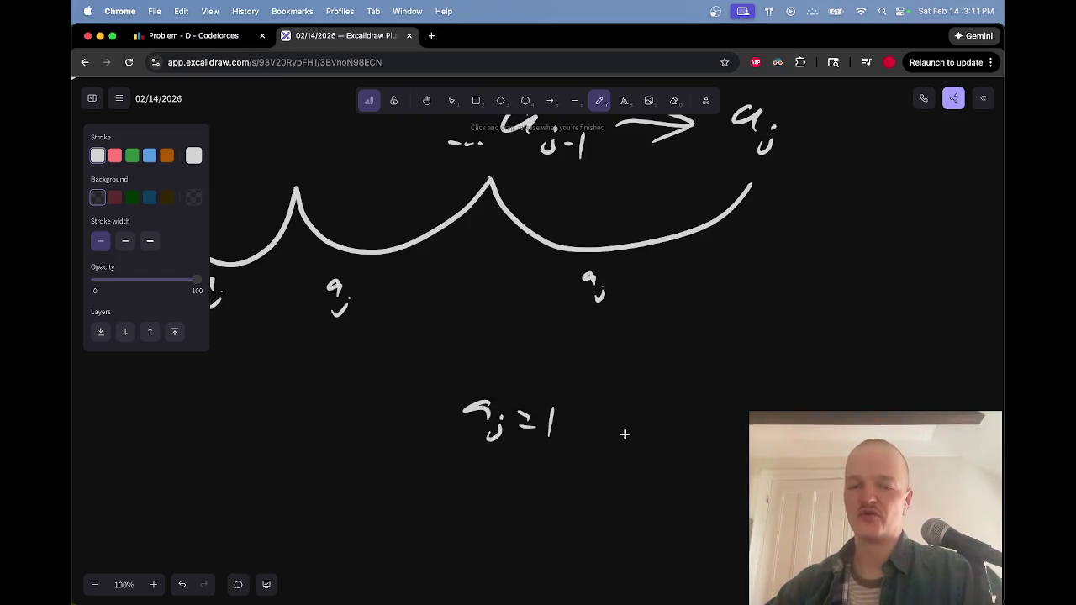
Draw a row of 1s below a_j = 1, trailing off in dots
scroll(588, 437, "down", 5)
scroll(588, 438, "right", 1)
mouse_move(430, 426)
left_mouse_down()
mouse_move(432, 446)
mouse_move(496, 466)
left_mouse_up()
left_click_drag(495, 477, 489, 486)
left_click_drag(529, 438, 528, 473)
left_click_drag(535, 481, 524, 492)
left_click_drag(563, 443, 561, 478)
left_click_drag(577, 483, 568, 493)
mouse_move(613, 447)
left_mouse_down()
mouse_move(600, 497)
mouse_move(609, 505)
left_mouse_up()
mouse_move(669, 452)
left_mouse_down()
mouse_move(670, 504)
mouse_move(706, 496)
left_mouse_up()
Scribble a wavy stroke beneath the row of 1s
scroll(589, 437, "down", 2)
scroll(589, 437, "right", 1)
mouse_move(597, 433)
left_mouse_down()
mouse_move(453, 434)
mouse_move(362, 419)
mouse_move(357, 399)
left_mouse_up()
mouse_move(505, 432)
left_mouse_down()
mouse_move(489, 449)
mouse_move(361, 402)
left_mouse_up()
Circle the last two 1s with overlapping ovals and write a_i = a_j below them
scroll(502, 383, "down", 1)
scroll(502, 384, "right", 1)
scroll(501, 383, "down", 1)
scroll(501, 384, "right", 1)
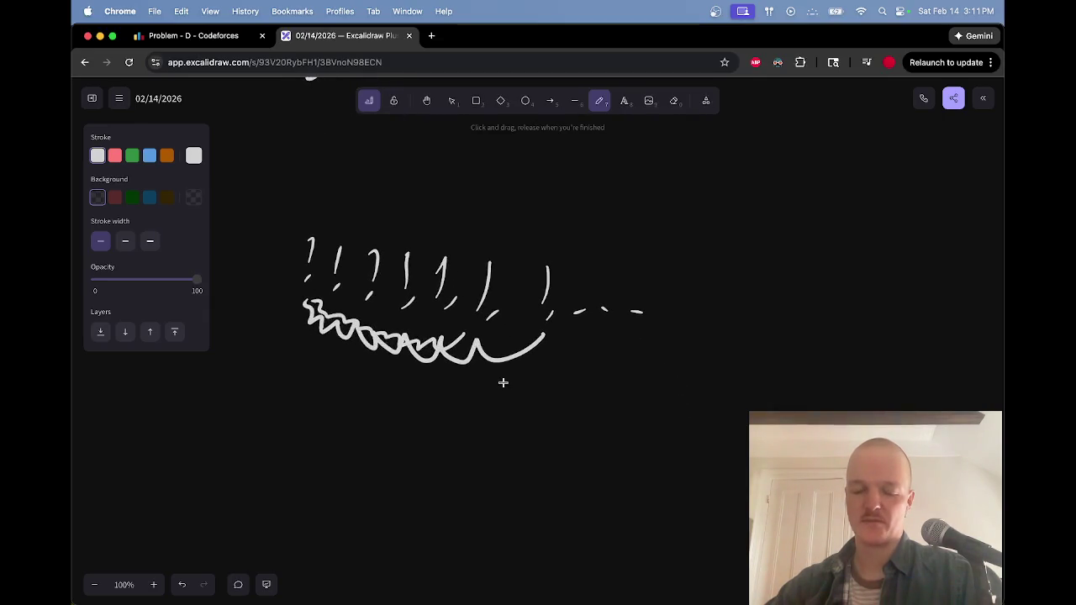
scroll(507, 378, "up", 1)
scroll(507, 378, "left", 1)
scroll(499, 379, "down", 1)
scroll(498, 379, "down", 1)
scroll(493, 380, "left", 1)
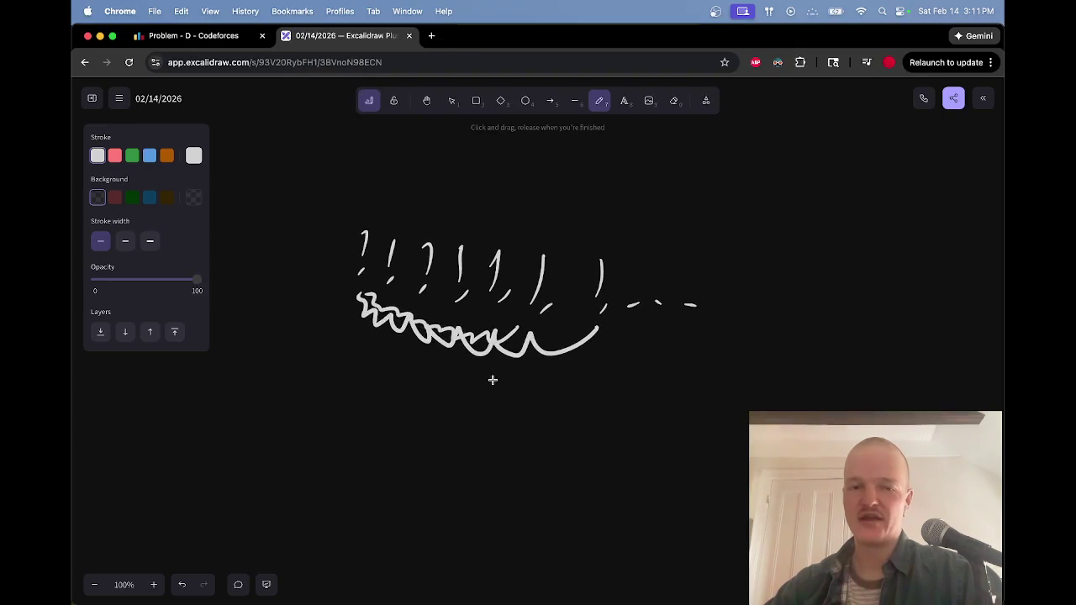
left_click_drag(557, 250, 586, 243)
mouse_move(528, 411)
left_mouse_down()
mouse_move(534, 438)
mouse_move(571, 420)
left_mouse_up()
mouse_move(556, 432)
left_mouse_down()
mouse_move(598, 407)
mouse_move(606, 441)
left_mouse_up()
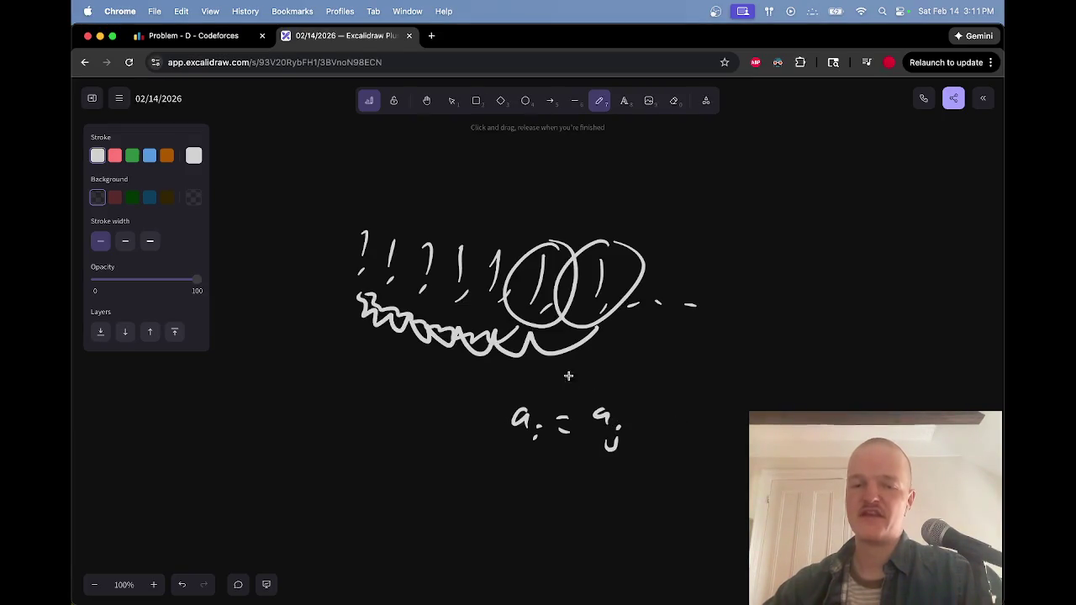
Erase part of the zigzag scribble and ring a_i = a_j with an ellipse
key("e")
mouse_move(525, 341)
left_mouse_down()
mouse_move(511, 337)
mouse_move(532, 355)
mouse_move(325, 339)
mouse_move(552, 383)
left_mouse_up()
key("p")
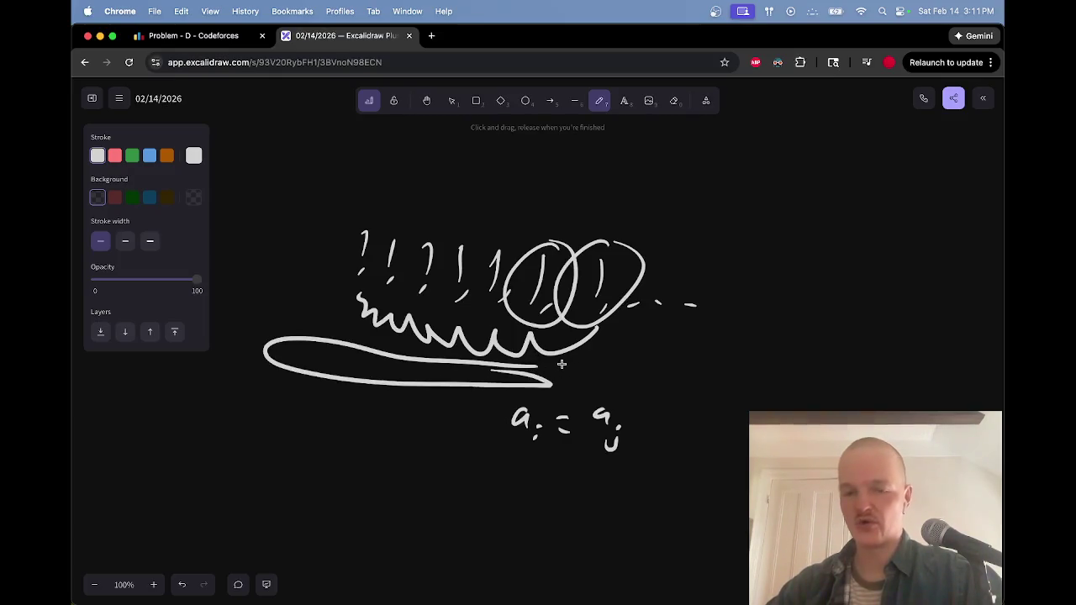
mouse_move(608, 410)
left_mouse_down()
mouse_move(506, 454)
mouse_move(629, 405)
left_mouse_up()
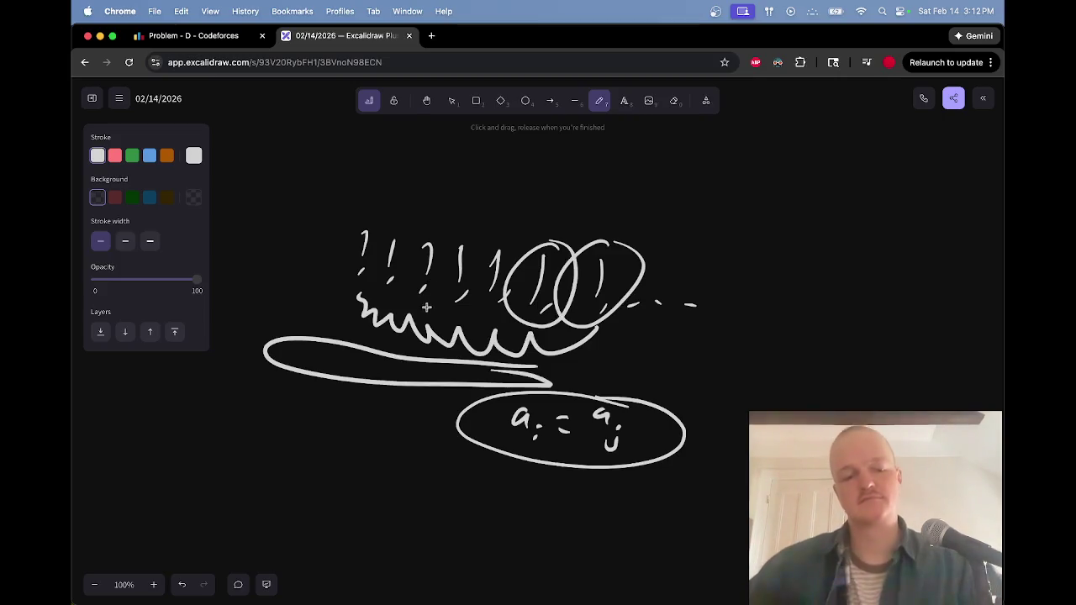
key("ctrl+shift+Tab")
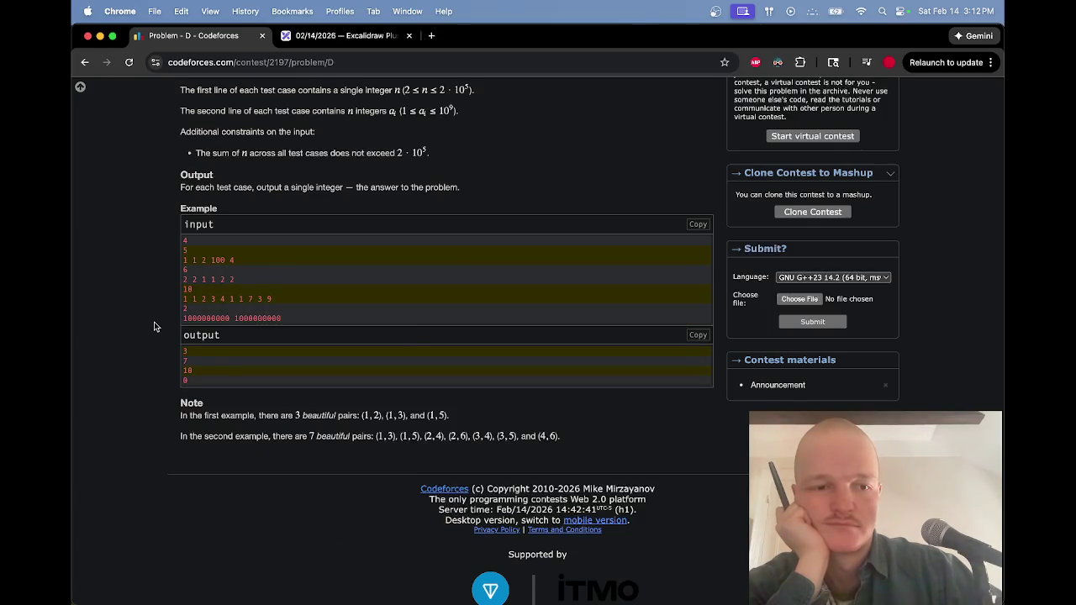
Reread the a_j term in the Codeforces beautiful-pair condition, then return to Excalidraw
scroll(154, 327, "up", 4)
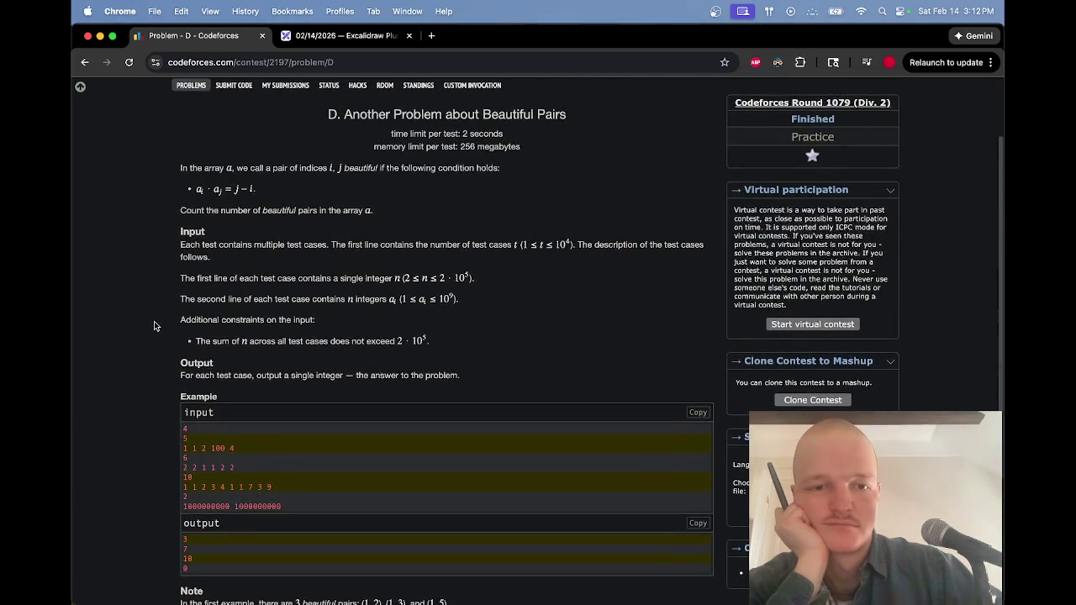
scroll(154, 326, "up", 1)
scroll(154, 327, "up", 1)
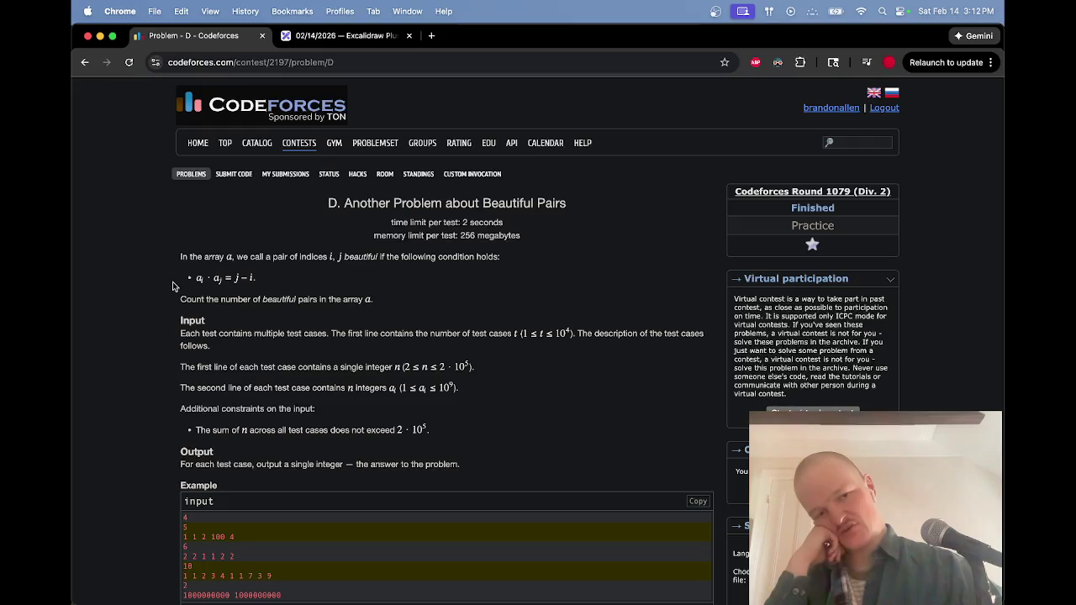
left_click_drag(211, 278, 222, 279)
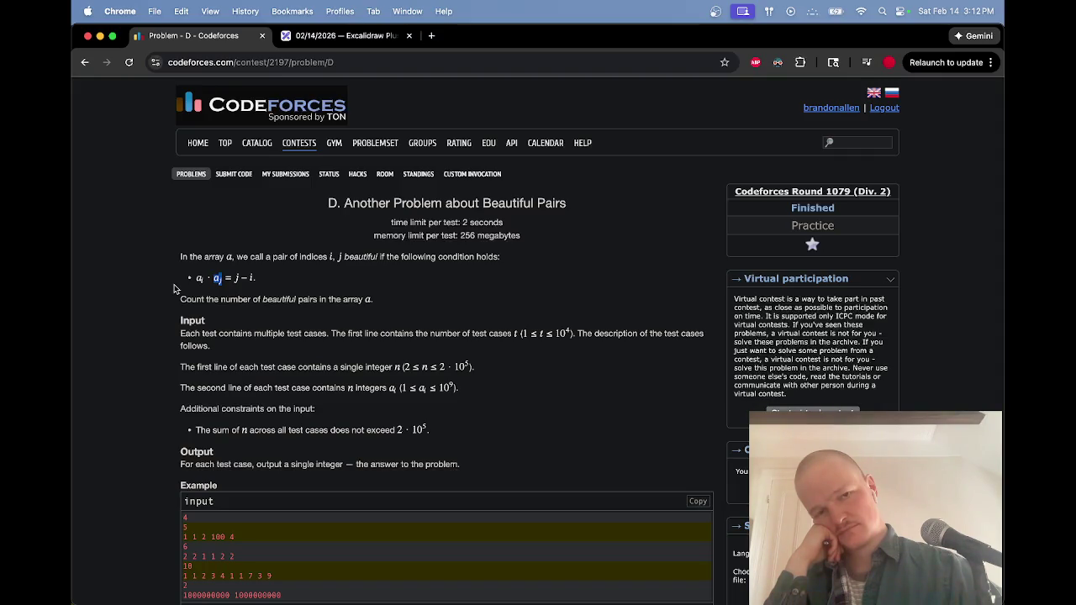
key("ctrl+Tab")
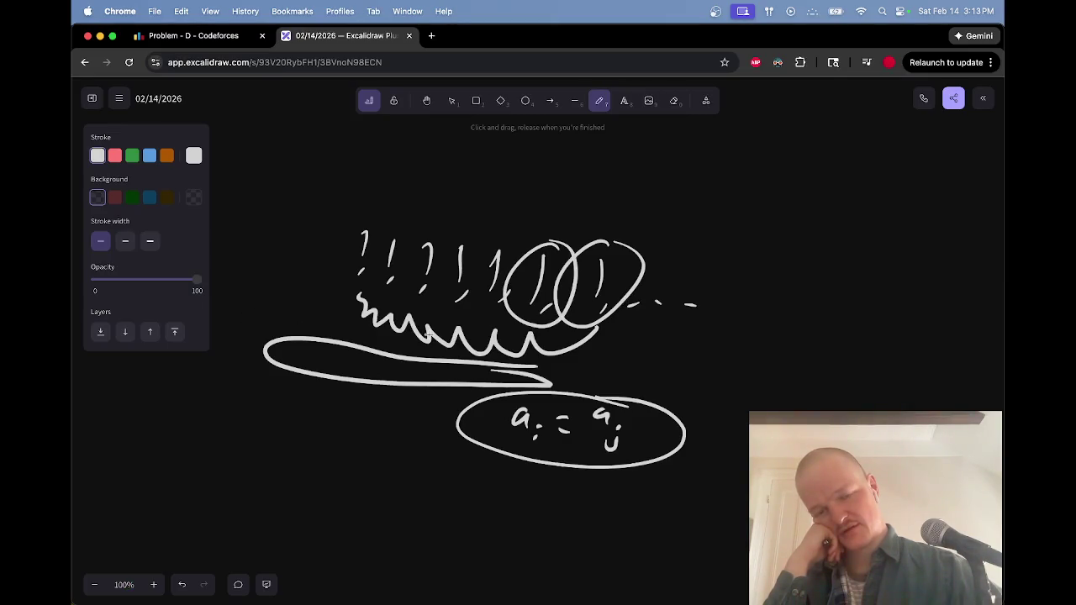
scroll(429, 335, "left", 5)
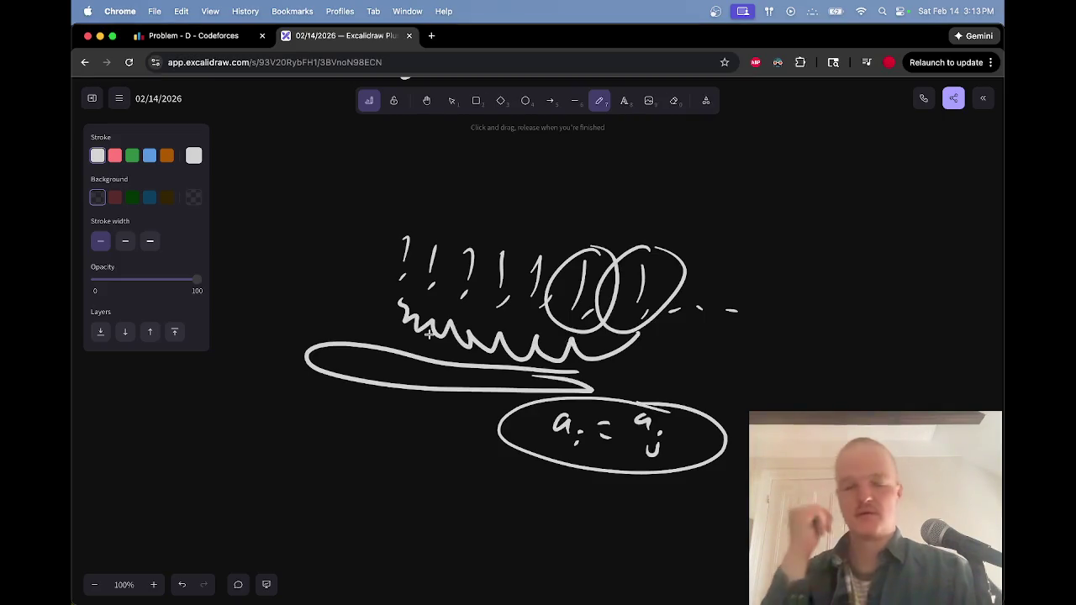
key("XF86AudioLowerVolume")
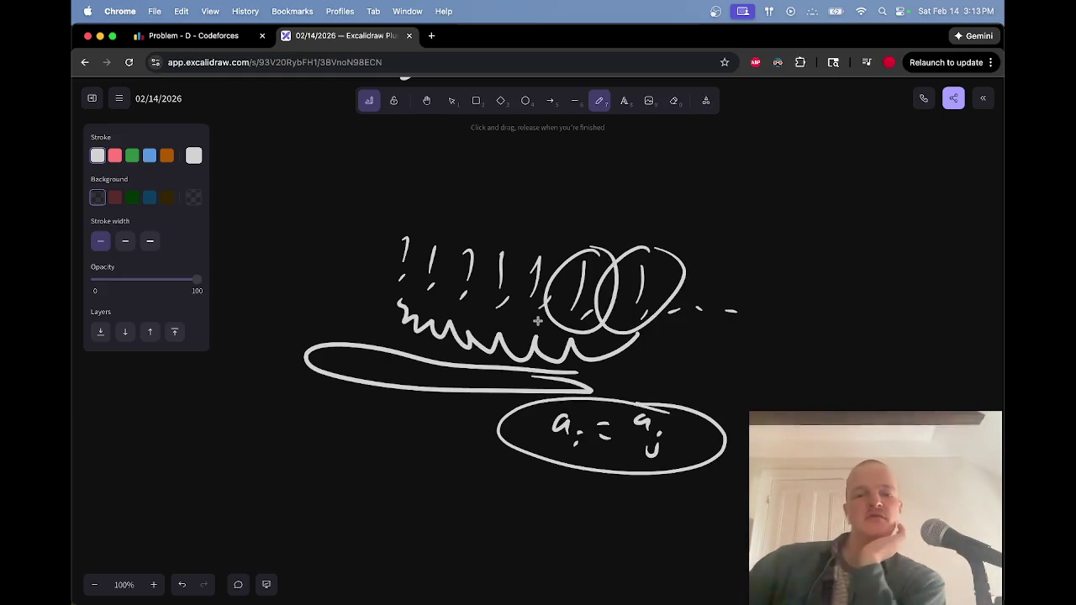
mouse_move(383, 332)
left_mouse_down()
mouse_move(585, 345)
mouse_move(485, 332)
left_mouse_up()
key("e")
key("p")
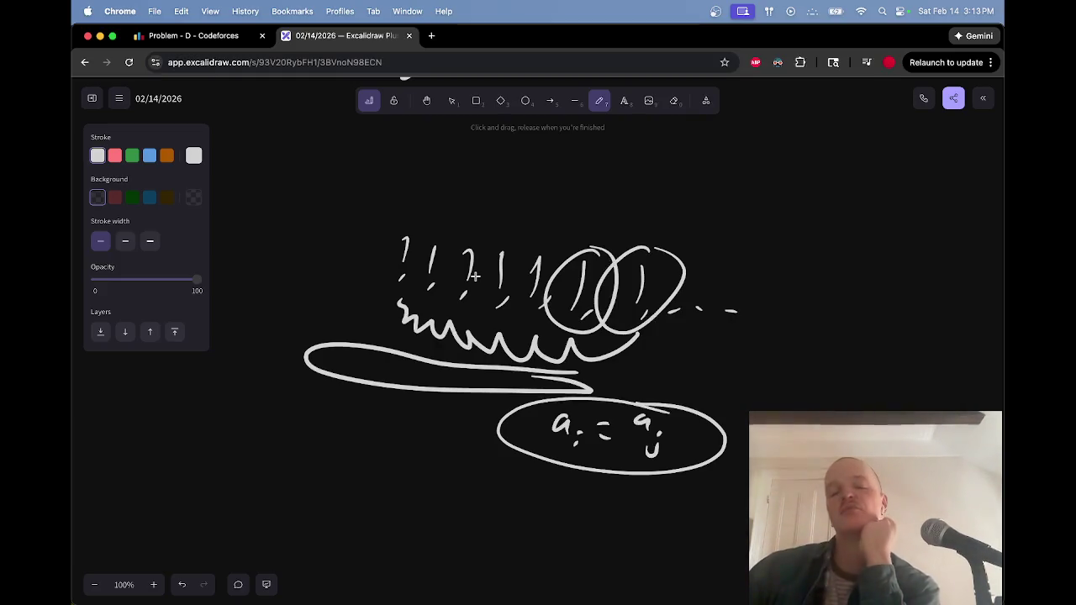
mouse_move(632, 210)
left_mouse_down()
mouse_move(657, 201)
mouse_move(636, 164)
mouse_move(647, 220)
left_mouse_up()
Draw an A shape with a small circle, erase the oval below it, and write ': 2'
left_click_drag(634, 139, 639, 140)
key("e")
left_click_drag(627, 214, 639, 225)
key("p")
left_click(661, 142)
left_click(657, 154)
mouse_move(688, 132)
left_mouse_down()
mouse_move(683, 165)
mouse_move(711, 158)
left_mouse_up()
key("e")
key("p")
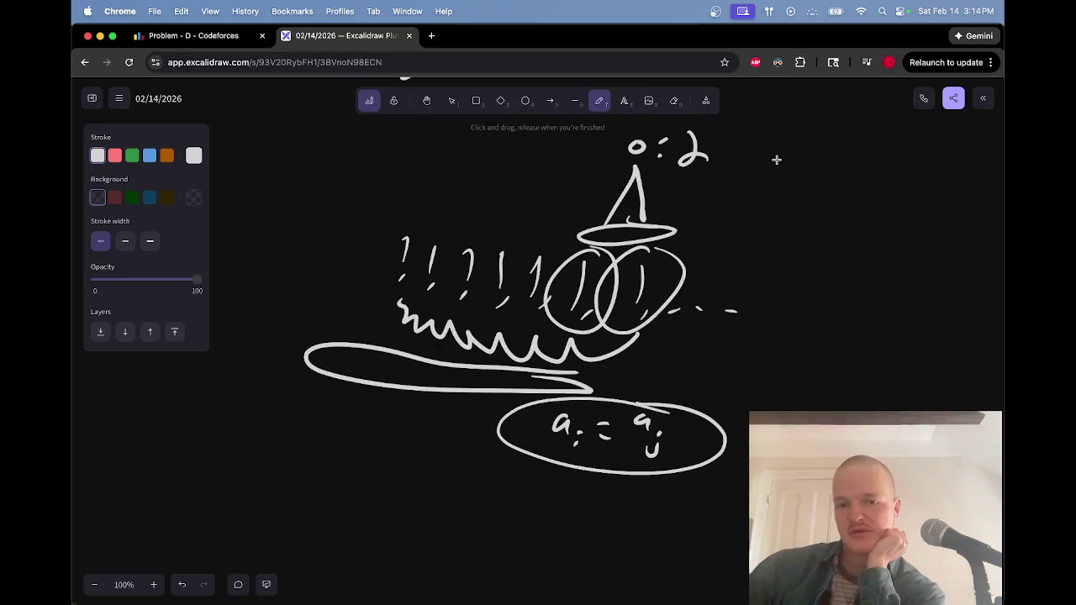
Strike short lines across both ellipses, then erase the circled '= 8' note above
left_click_drag(622, 312, 659, 312)
left_click_drag(576, 320, 597, 317)
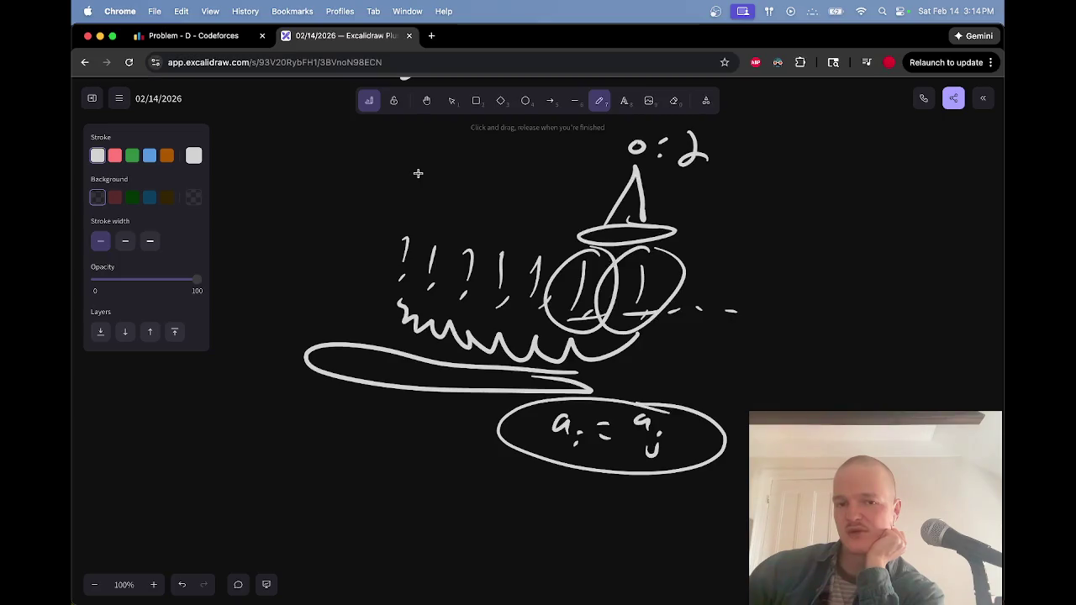
mouse_move(415, 173)
left_mouse_down()
mouse_move(446, 164)
mouse_move(455, 192)
left_mouse_up()
left_click_drag(484, 181, 498, 155)
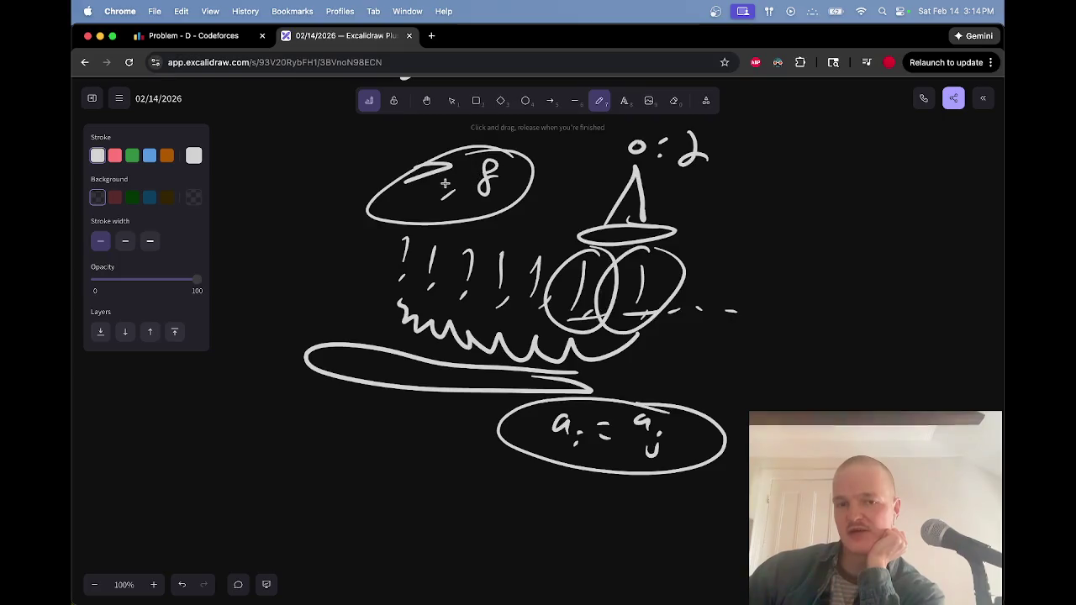
mouse_move(422, 154)
left_mouse_down()
mouse_move(446, 197)
mouse_move(492, 173)
mouse_move(512, 192)
left_mouse_up()
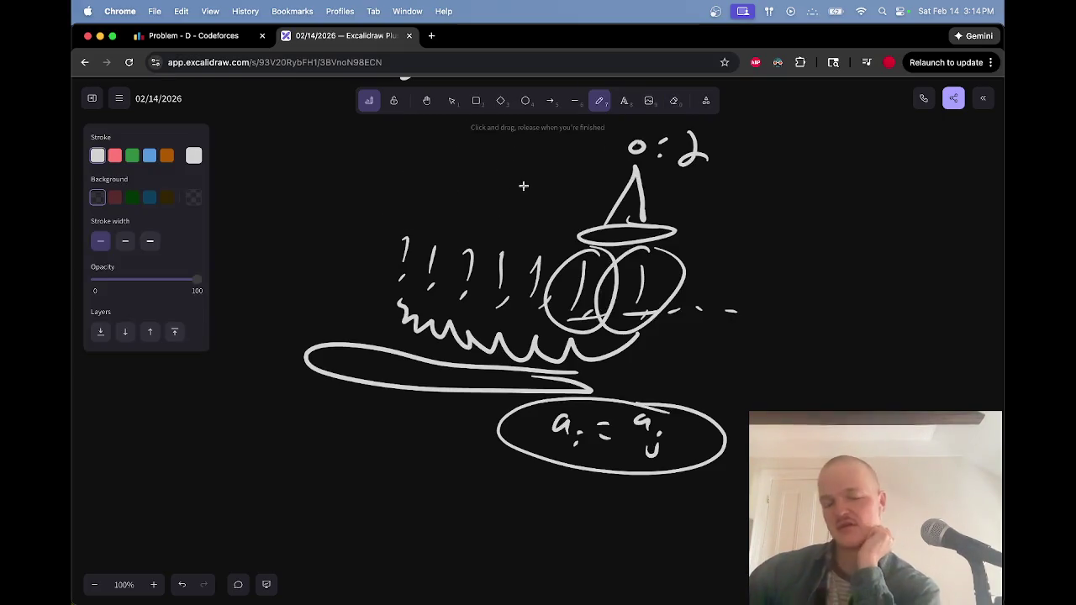
scroll(492, 192, "left", 10)
scroll(492, 193, "up", 3)
scroll(489, 192, "up", 8)
scroll(490, 193, "right", 7)
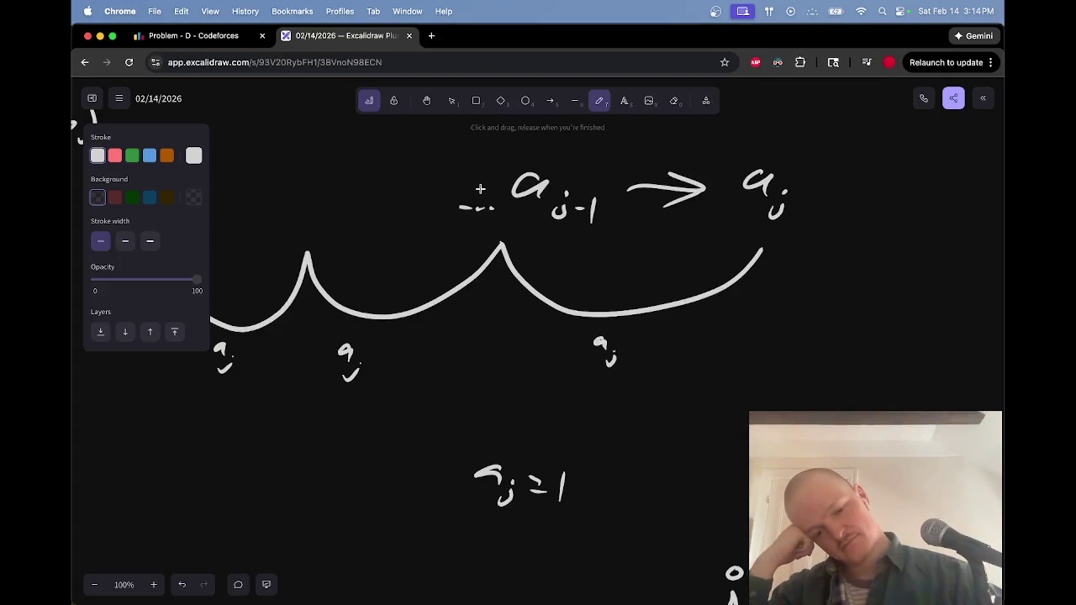
key("ctrl+Tab")
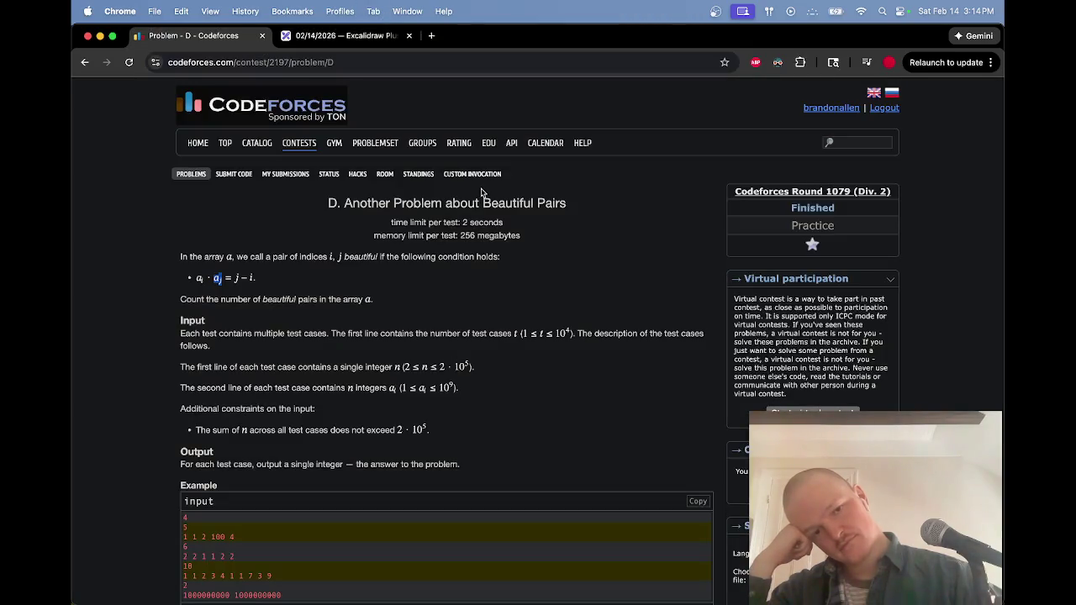
left_click(168, 275)
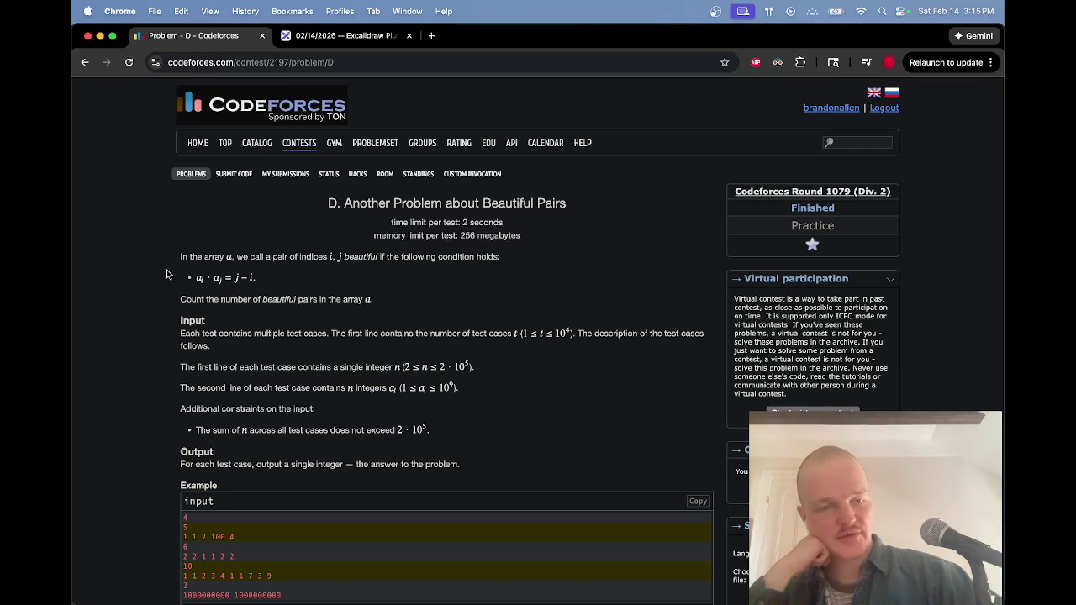
key("ctrl+Tab")
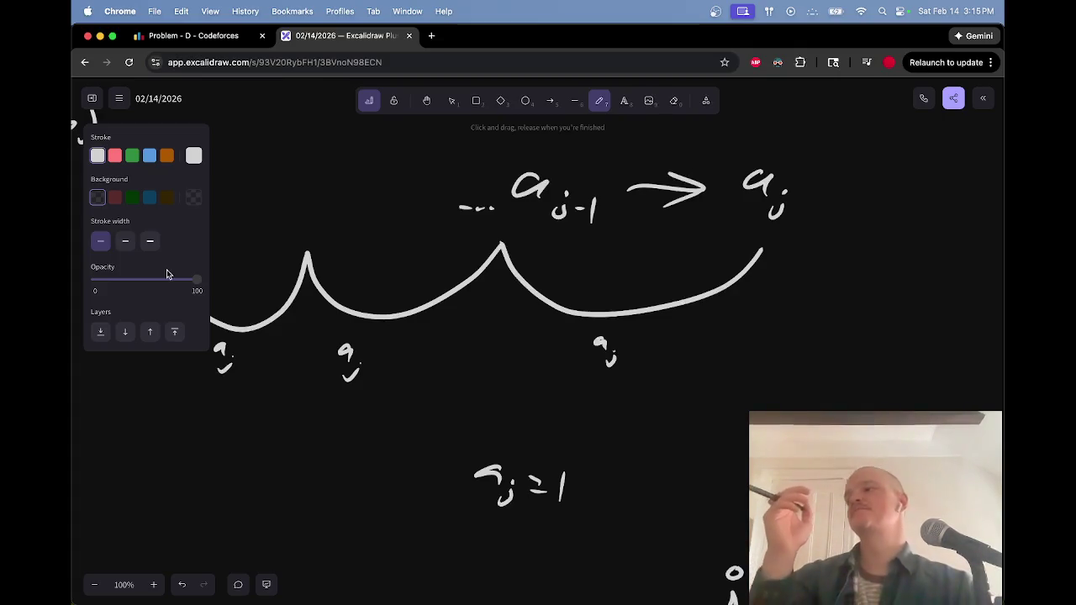
key("ctrl+shift+Tab")
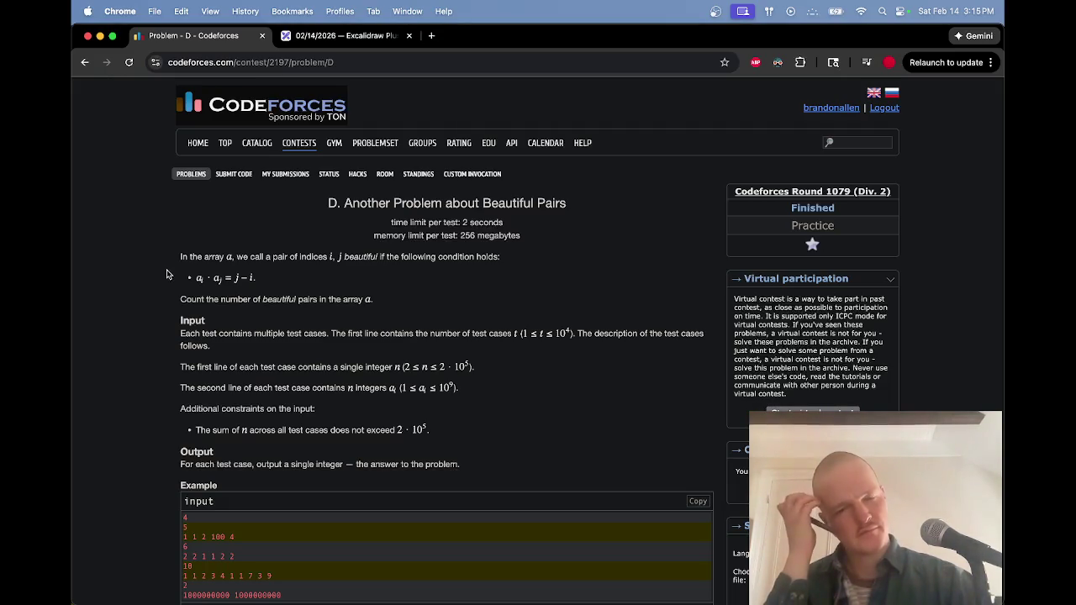
key("ctrl+Tab")
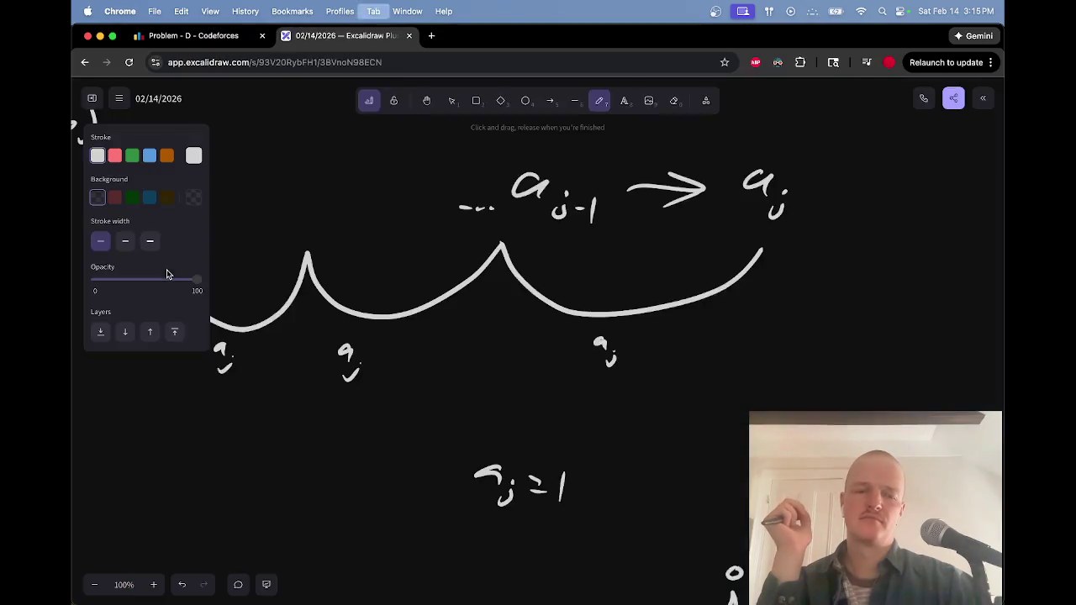
scroll(528, 426, "up", 10)
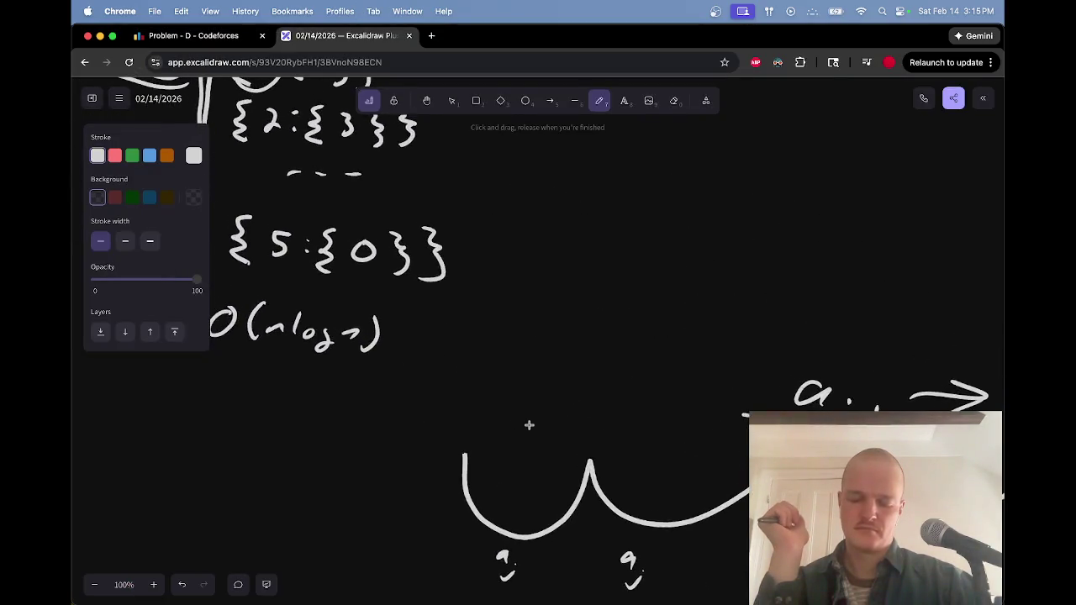
scroll(529, 426, "up", 3)
scroll(529, 425, "left", 3)
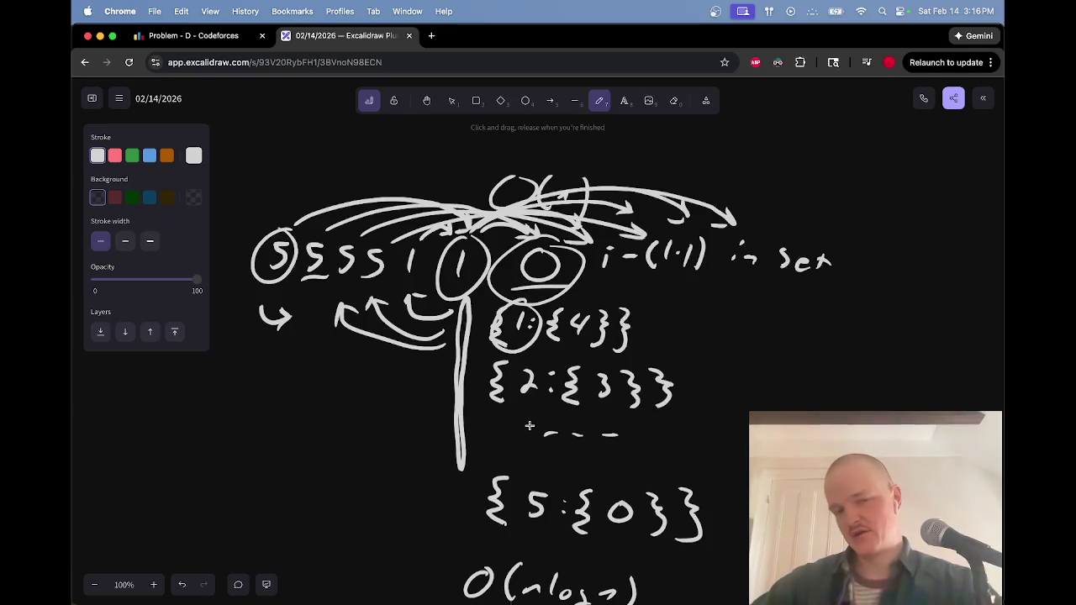
Handwrite x, a colon, and '> √n' in blank space above the bucket diagram
scroll(465, 253, "up", 5)
scroll(465, 253, "up", 2)
mouse_move(362, 221)
left_mouse_down()
mouse_move(376, 259)
mouse_move(362, 261)
left_mouse_up()
left_click(404, 233)
left_click(406, 247)
mouse_move(435, 226)
left_mouse_down()
mouse_move(434, 249)
mouse_move(544, 217)
mouse_move(541, 245)
mouse_move(638, 184)
mouse_move(635, 202)
left_mouse_up()
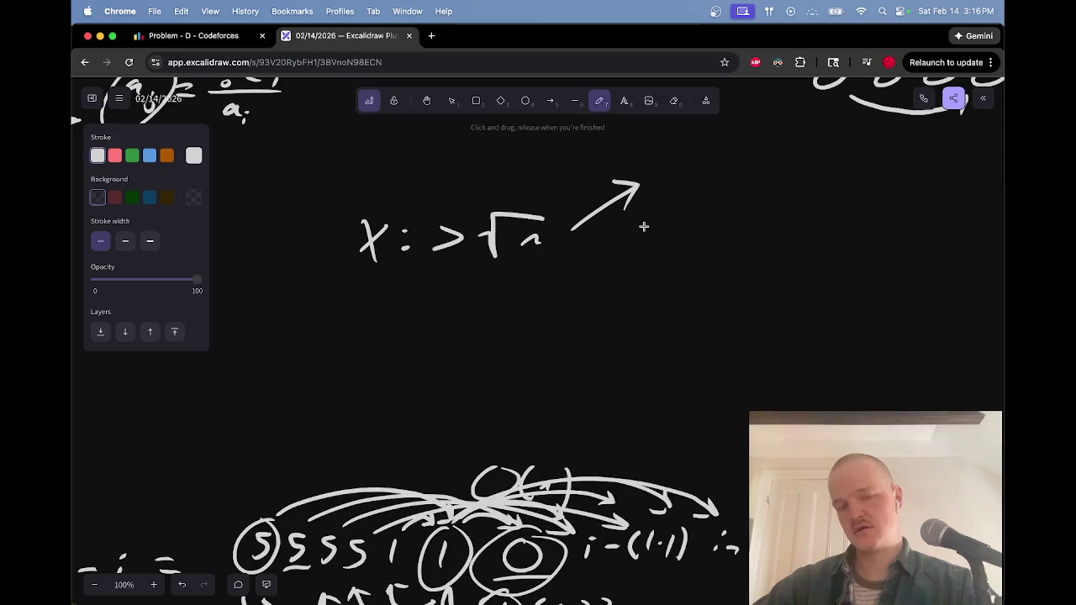
Write 'GF, check all i + a_i' at the arrow tip, erasing a stray ':x'
mouse_move(674, 155)
left_mouse_down()
mouse_move(661, 165)
mouse_move(673, 165)
left_mouse_up()
mouse_move(689, 173)
left_mouse_down()
mouse_move(701, 159)
mouse_move(711, 172)
left_mouse_up()
left_click_drag(691, 166, 708, 164)
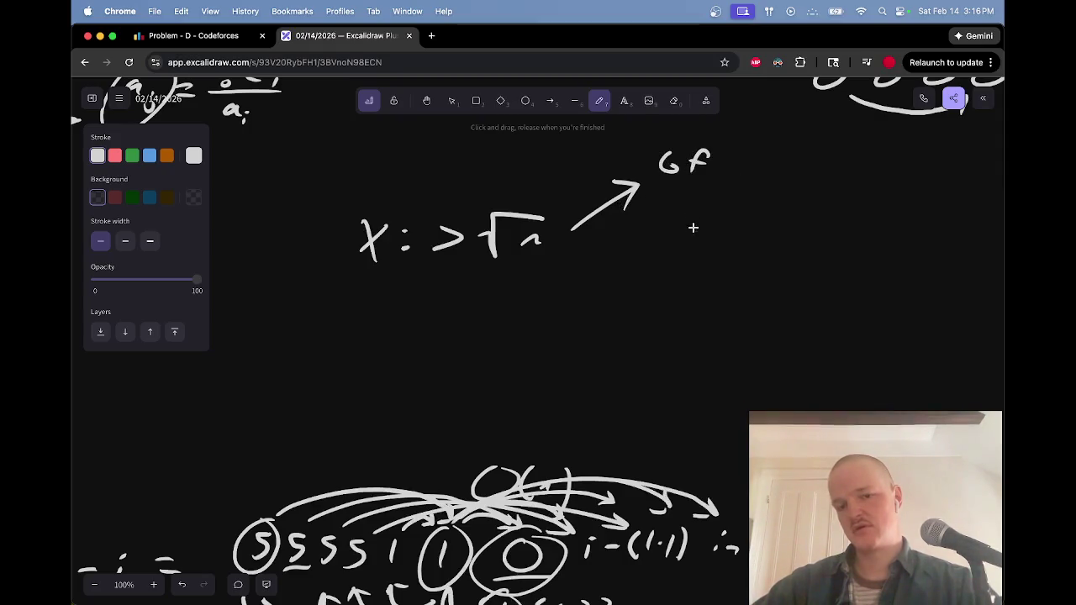
mouse_move(717, 175)
left_mouse_down()
mouse_move(712, 184)
mouse_move(753, 173)
left_mouse_up()
left_click_drag(772, 146, 767, 170)
mouse_move(782, 166)
left_mouse_down()
mouse_move(830, 158)
mouse_move(955, 183)
mouse_move(850, 183)
mouse_move(904, 195)
mouse_move(953, 178)
mouse_move(947, 187)
mouse_move(999, 190)
mouse_move(979, 201)
left_mouse_up()
scroll(925, 173, "right", 5)
key("e")
key("p")
scroll(997, 187, "right", 3)
Write '< √n → O(n) per x' below 'x : > √n' and circle the x
scroll(575, 223, "down", 3)
scroll(575, 224, "left", 3)
scroll(575, 224, "up", 1)
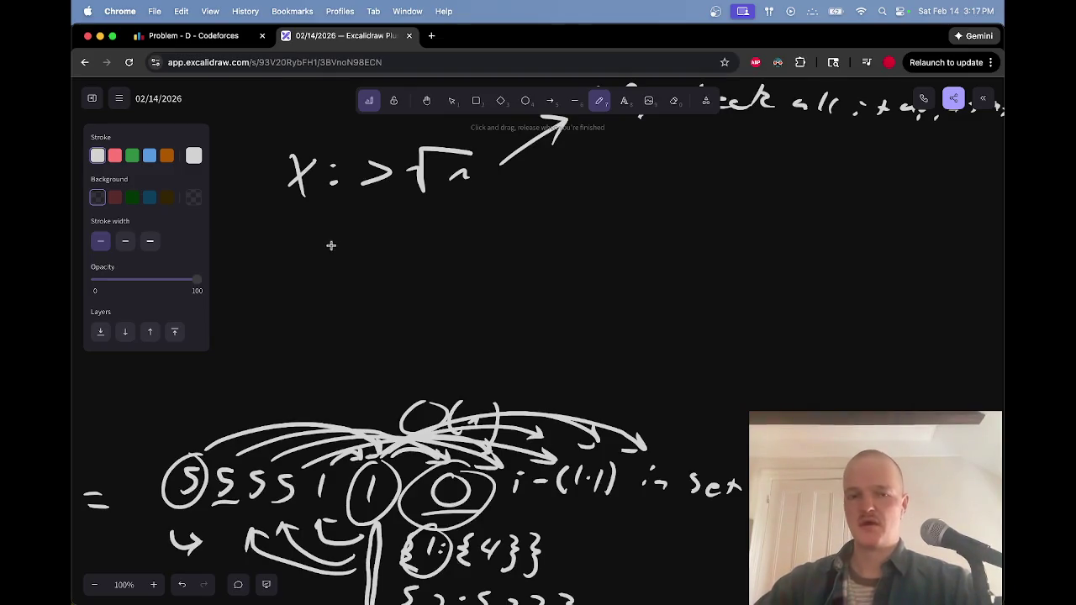
mouse_move(385, 241)
left_mouse_down()
mouse_move(391, 267)
mouse_move(428, 239)
mouse_move(461, 237)
mouse_move(463, 268)
left_mouse_up()
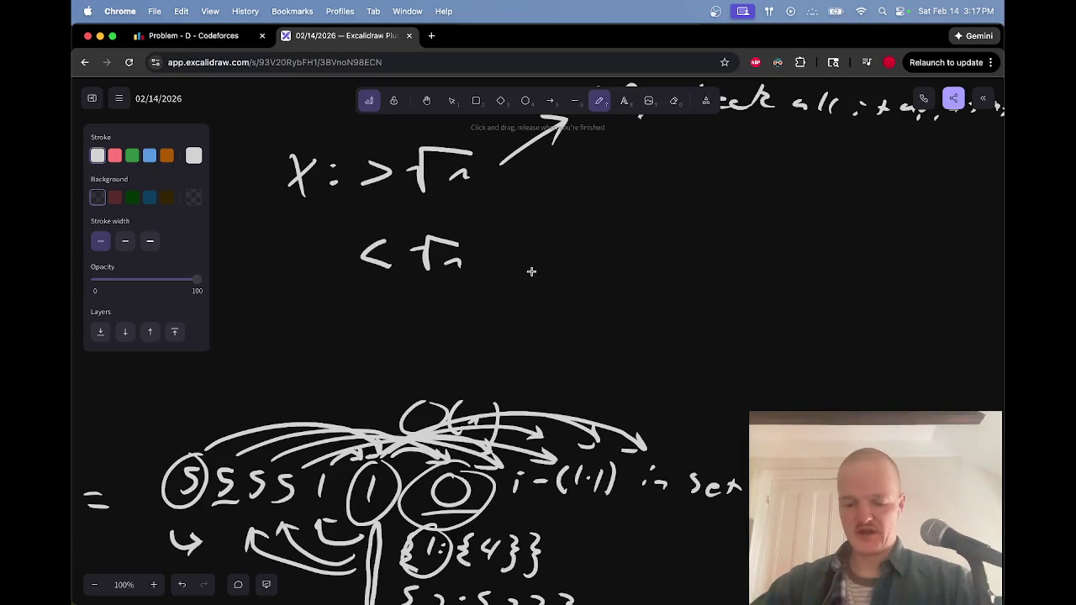
mouse_move(493, 249)
left_mouse_down()
mouse_move(538, 273)
mouse_move(529, 265)
mouse_move(503, 275)
left_mouse_up()
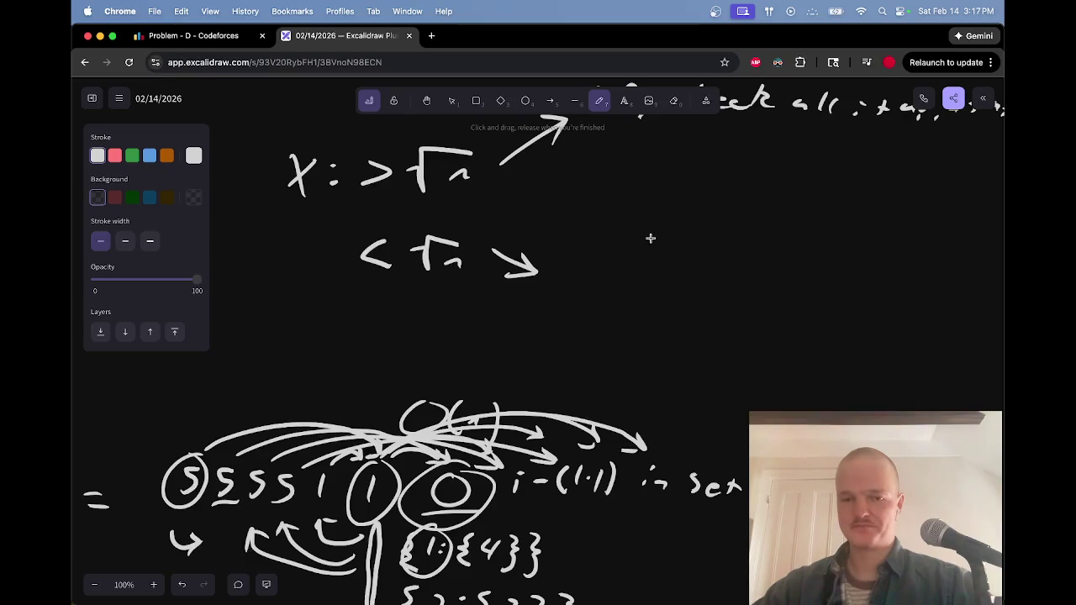
mouse_move(564, 258)
left_mouse_down()
mouse_move(572, 247)
mouse_move(607, 281)
left_mouse_up()
mouse_move(620, 274)
left_mouse_down()
mouse_move(630, 262)
mouse_move(639, 274)
left_mouse_up()
left_click_drag(647, 247, 652, 280)
left_click_drag(703, 256, 700, 279)
left_click_drag(706, 261, 743, 272)
mouse_move(748, 274)
left_mouse_down()
mouse_move(764, 262)
mouse_move(804, 273)
mouse_move(791, 274)
left_mouse_up()
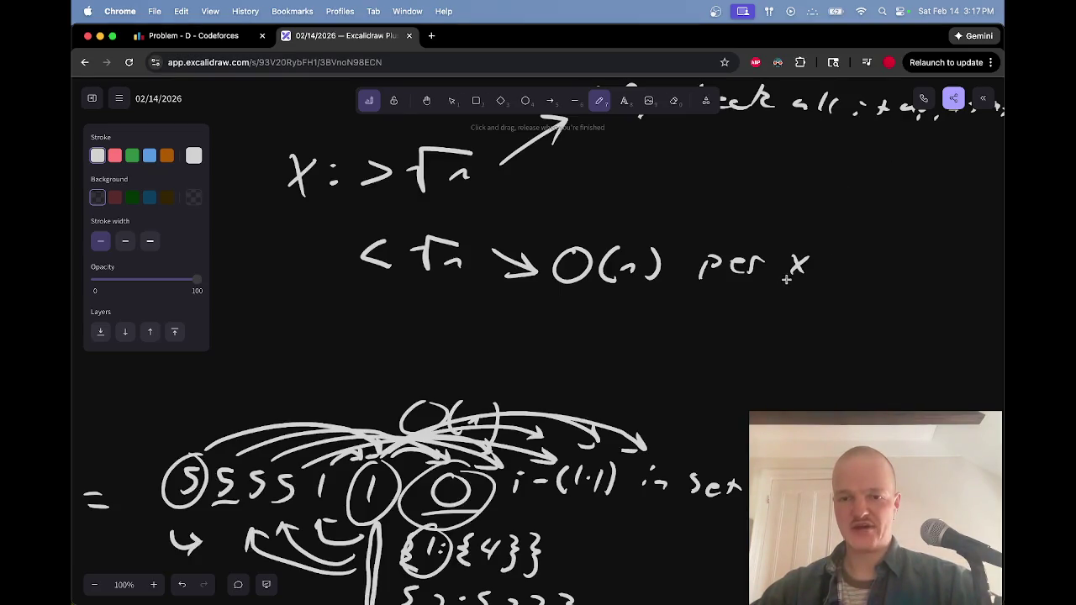
mouse_move(786, 243)
left_mouse_down()
mouse_move(773, 279)
mouse_move(836, 246)
left_mouse_up()
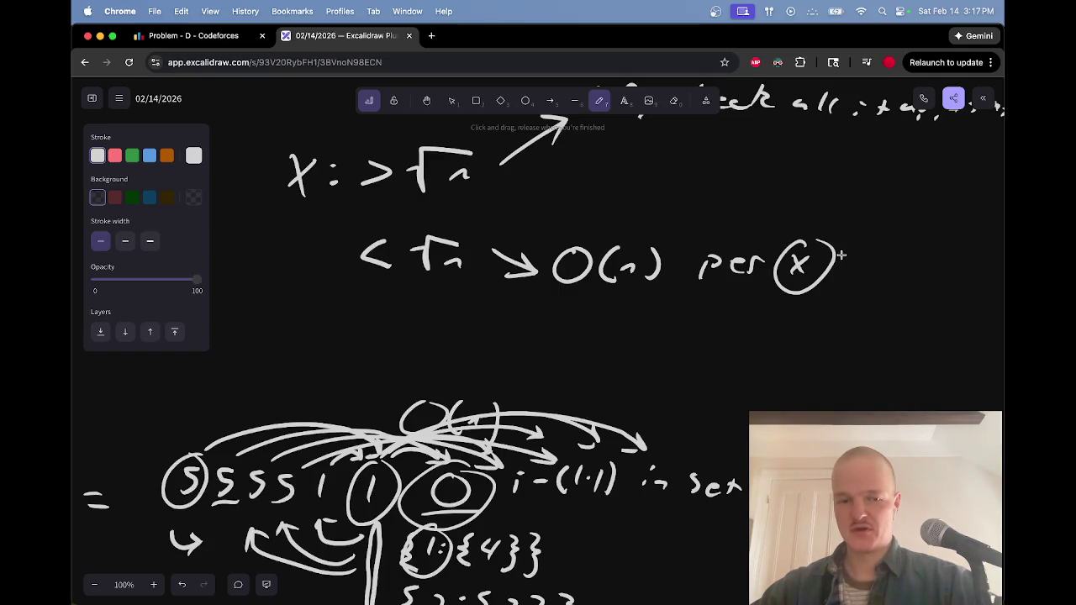
Write 'x = 3' nearby as a worked example
scroll(808, 269, "down", 3)
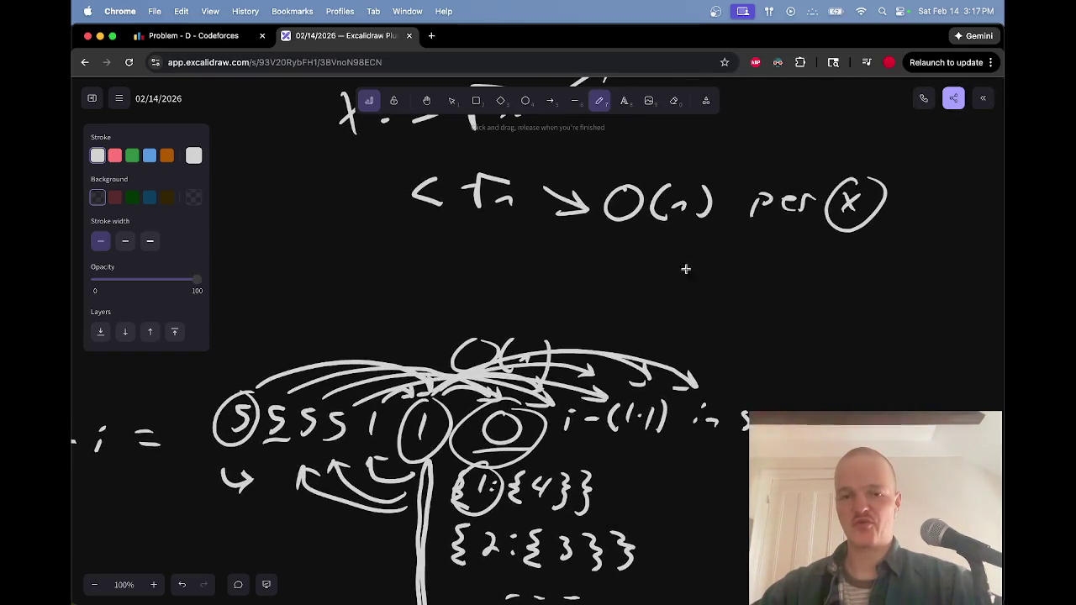
scroll(681, 270, "right", 10)
mouse_move(488, 292)
left_mouse_down()
mouse_move(498, 325)
mouse_move(486, 321)
left_mouse_up()
left_click_drag(515, 305, 529, 304)
mouse_move(514, 313)
left_mouse_down()
mouse_move(548, 310)
mouse_move(545, 324)
left_mouse_up()
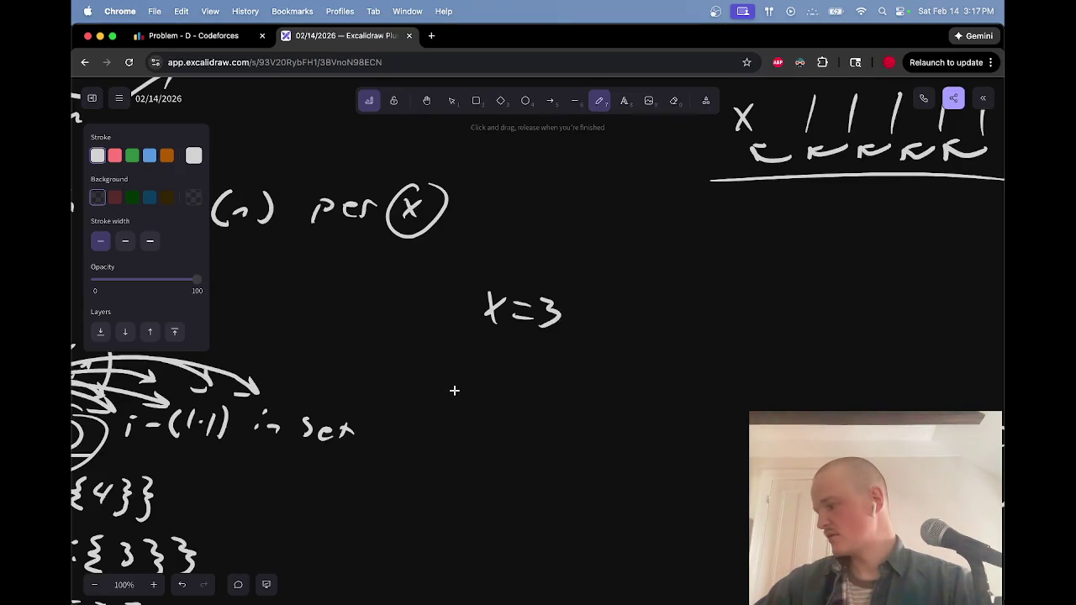
Handwrite '3 buckets, fill each' under 'x = 3'
mouse_move(455, 366)
left_mouse_down()
mouse_move(593, 379)
mouse_move(602, 406)
left_mouse_up()
left_click_drag(458, 418, 579, 437)
mouse_move(429, 466)
left_mouse_down()
mouse_move(479, 483)
mouse_move(498, 462)
mouse_move(502, 483)
left_mouse_up()
key("e")
key("p")
Finish the note with '→ i's at that offset'
mouse_move(545, 473)
left_mouse_down()
mouse_move(538, 481)
mouse_move(566, 483)
left_mouse_up()
left_click_drag(439, 501, 440, 522)
left_click_drag(432, 509, 489, 523)
left_click_drag(481, 511, 523, 516)
mouse_move(540, 506)
left_mouse_down()
mouse_move(530, 526)
mouse_move(545, 526)
left_mouse_up()
left_click_drag(533, 517, 599, 530)
left_click_drag(592, 516, 607, 515)
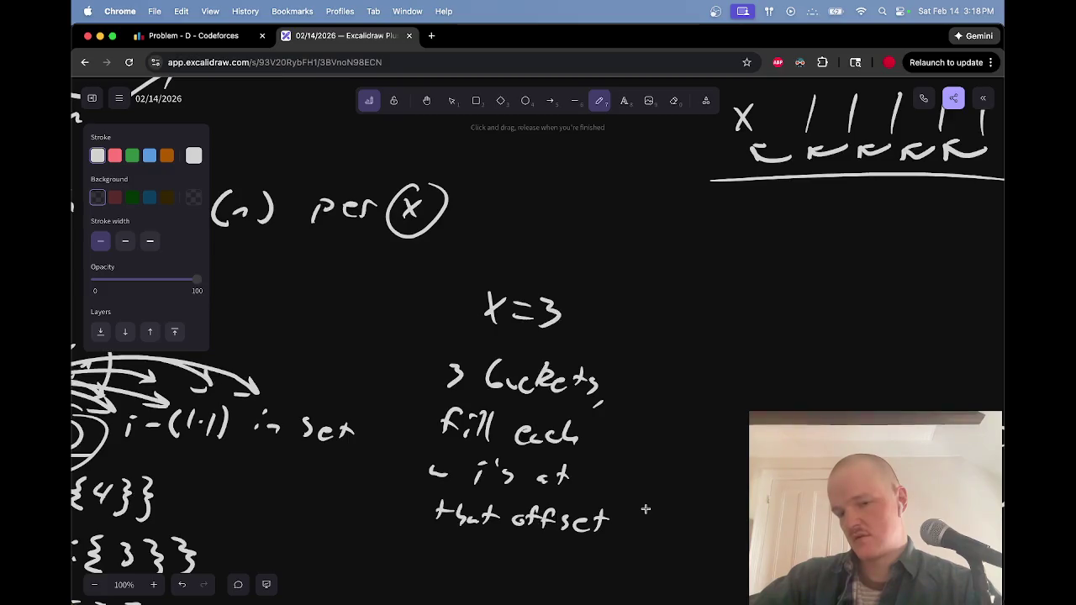
scroll(646, 509, "down", 10)
scroll(646, 509, "up", 8)
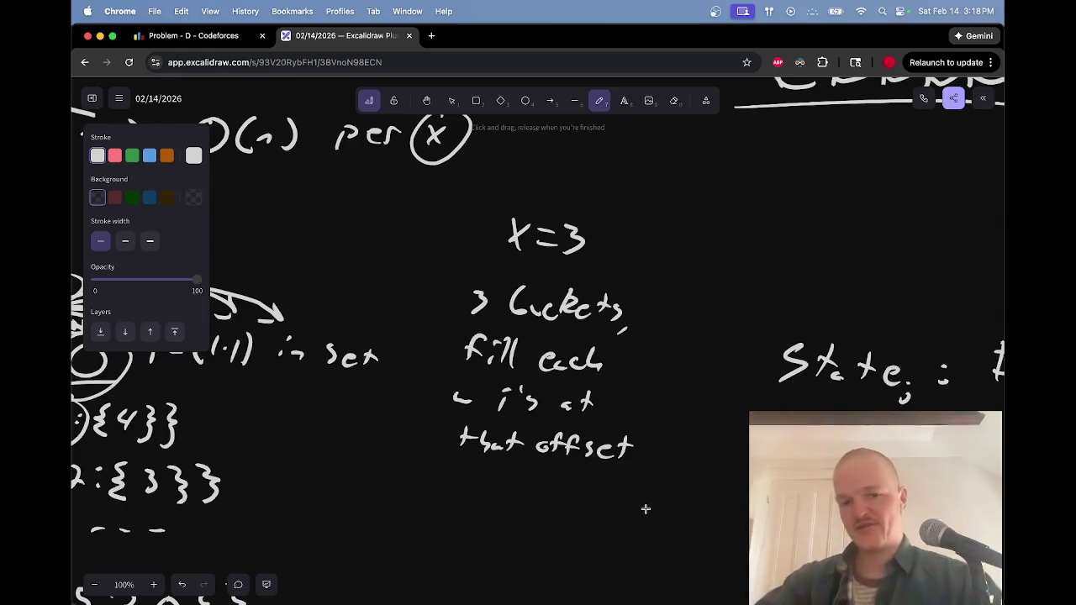
Write 'i, a_j' and 'bucket = j%3' beneath the bucket note
scroll(645, 509, "down", 2)
left_click_drag(431, 411, 433, 413)
mouse_move(429, 423)
left_mouse_down()
mouse_move(436, 439)
mouse_move(493, 445)
mouse_move(481, 452)
mouse_move(482, 433)
left_mouse_up()
left_click_drag(478, 415, 481, 430)
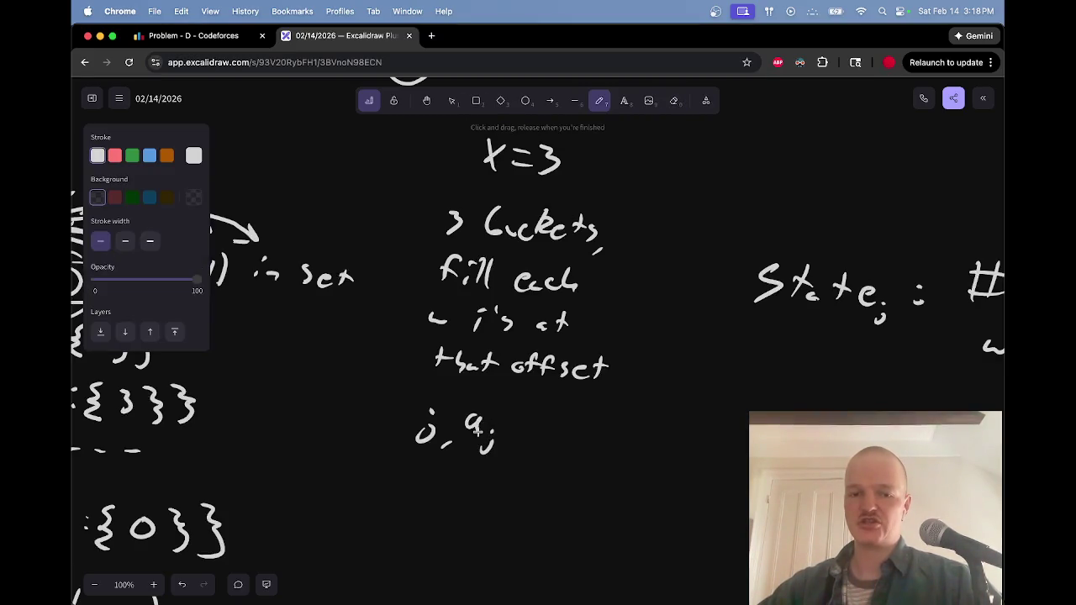
mouse_move(577, 402)
left_mouse_down()
mouse_move(594, 427)
mouse_move(664, 412)
mouse_move(688, 438)
mouse_move(715, 442)
mouse_move(736, 426)
left_mouse_up()
scroll(789, 408, "down", 5)
scroll(790, 408, "right", 2)
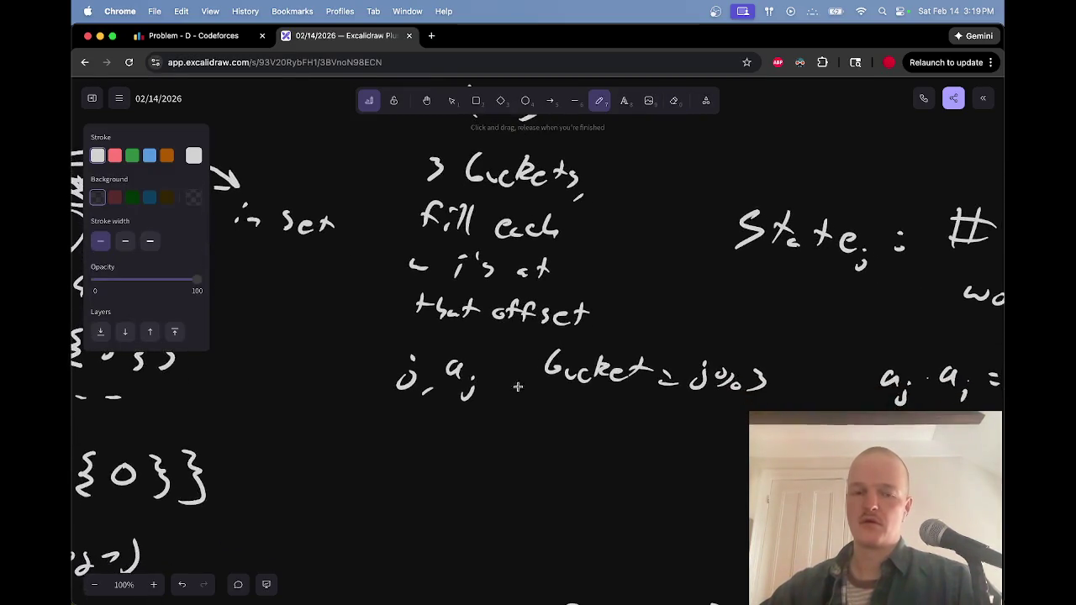
Write 'target: i, a_i = 3' and underline the a_i = 3 condition
mouse_move(503, 361)
left_mouse_down()
mouse_move(516, 379)
mouse_move(555, 388)
mouse_move(595, 383)
left_mouse_up()
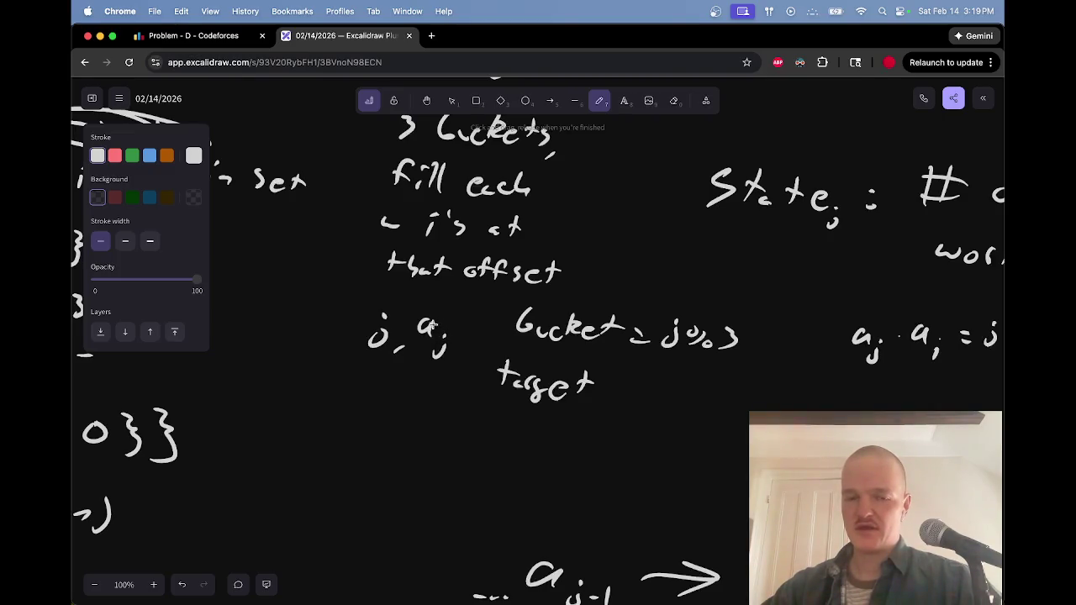
left_click(613, 381)
left_click(613, 392)
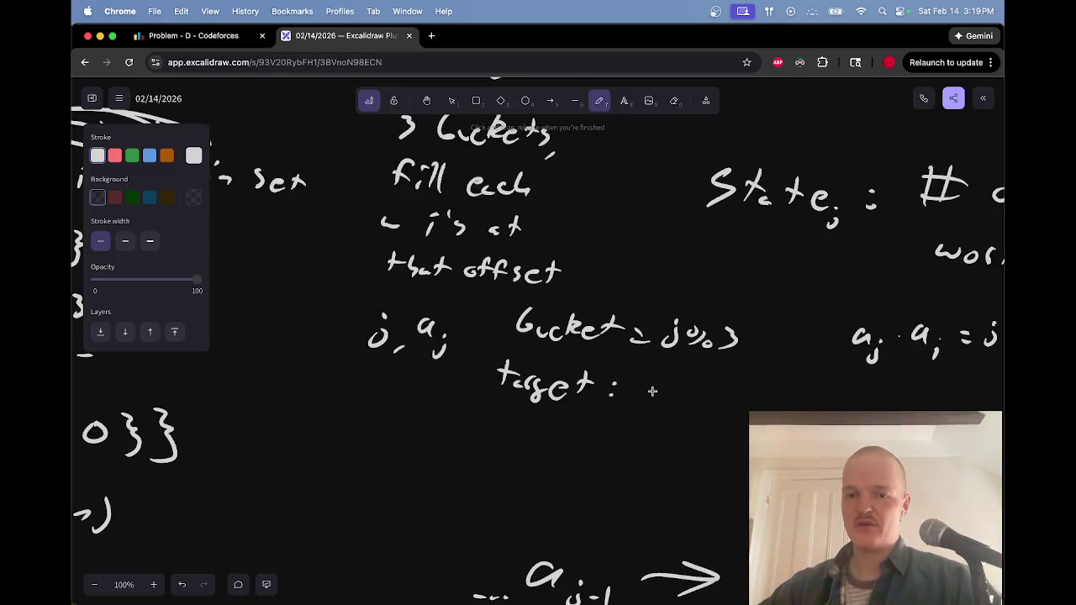
mouse_move(695, 385)
left_mouse_down()
mouse_move(694, 409)
mouse_move(721, 389)
left_mouse_up()
left_click_drag(708, 394, 744, 402)
left_click_drag(670, 411, 755, 408)
Add 'where j−i = a_j·3' below the target line
key("e")
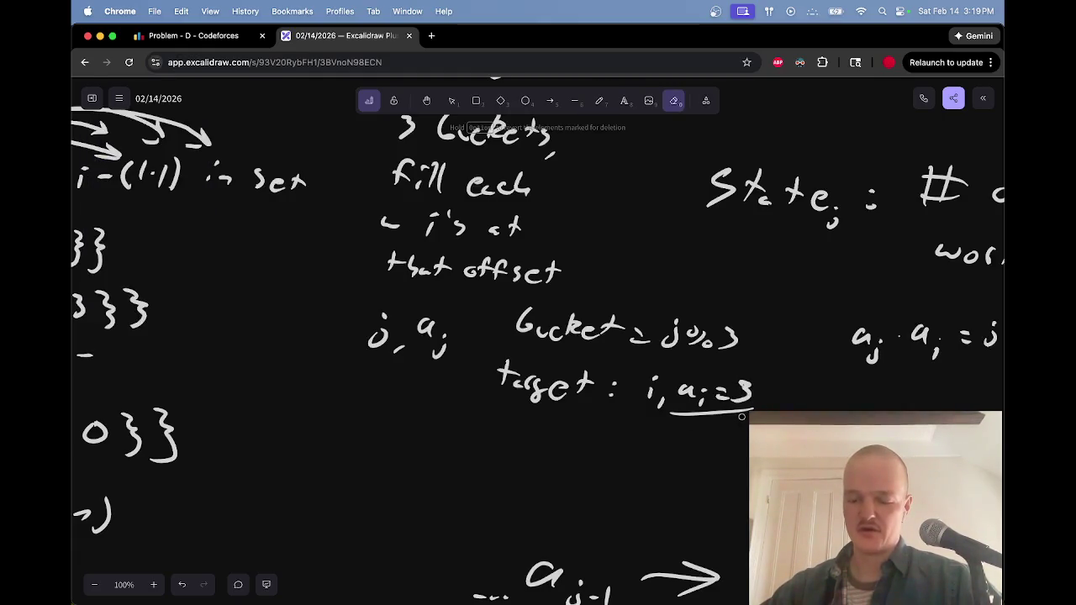
key("p")
left_click_drag(497, 427, 745, 442)
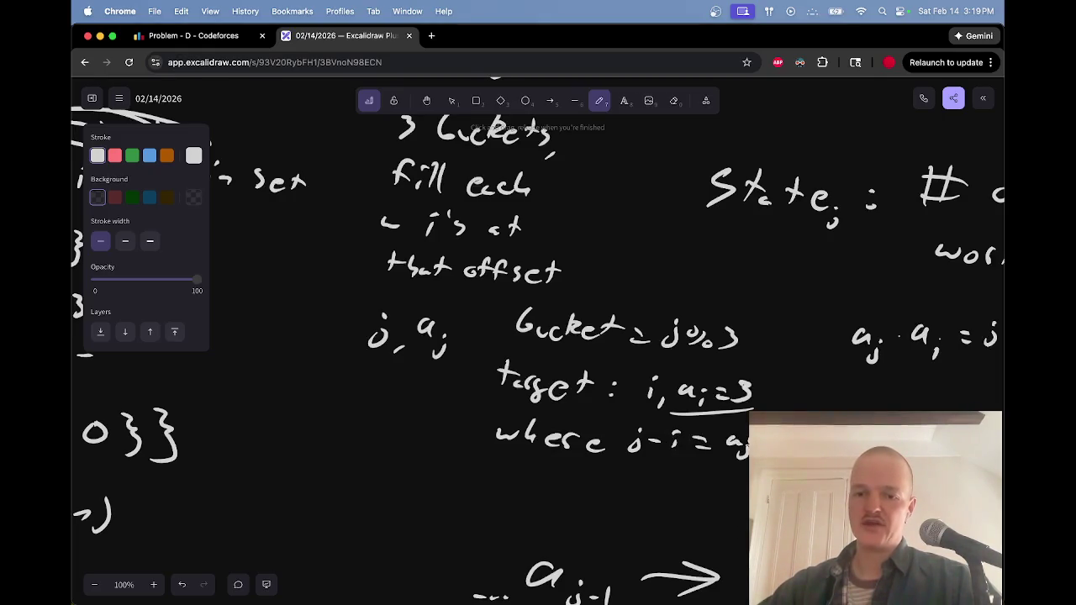
scroll(539, 336, "down", 3)
scroll(538, 337, "right", 3)
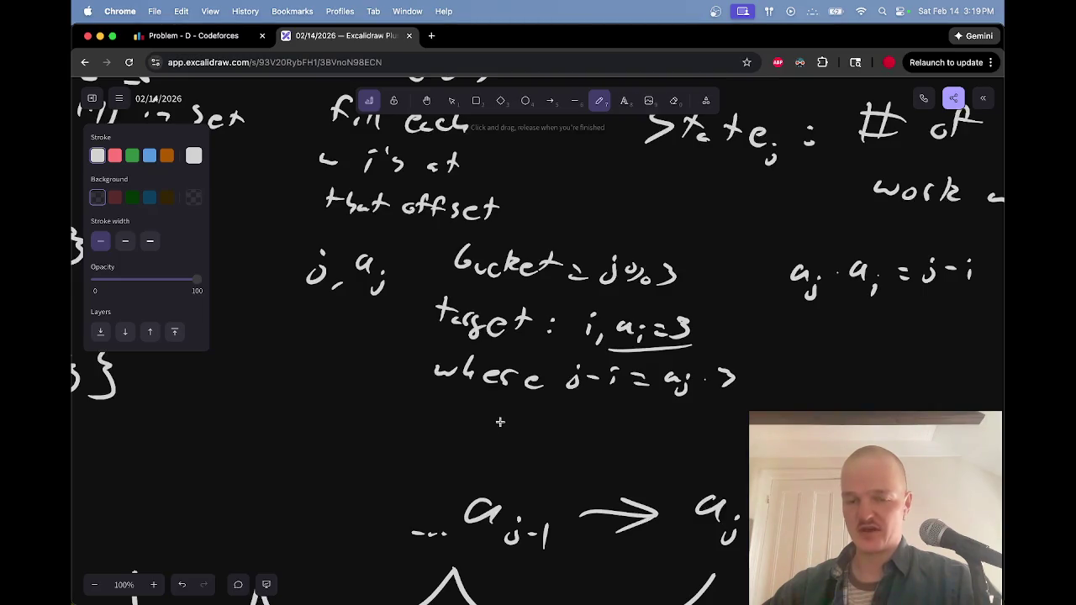
Draw a curved arrow under the 'where' line, undoing a stray diagonal stroke
left_click_drag(642, 438, 851, 365)
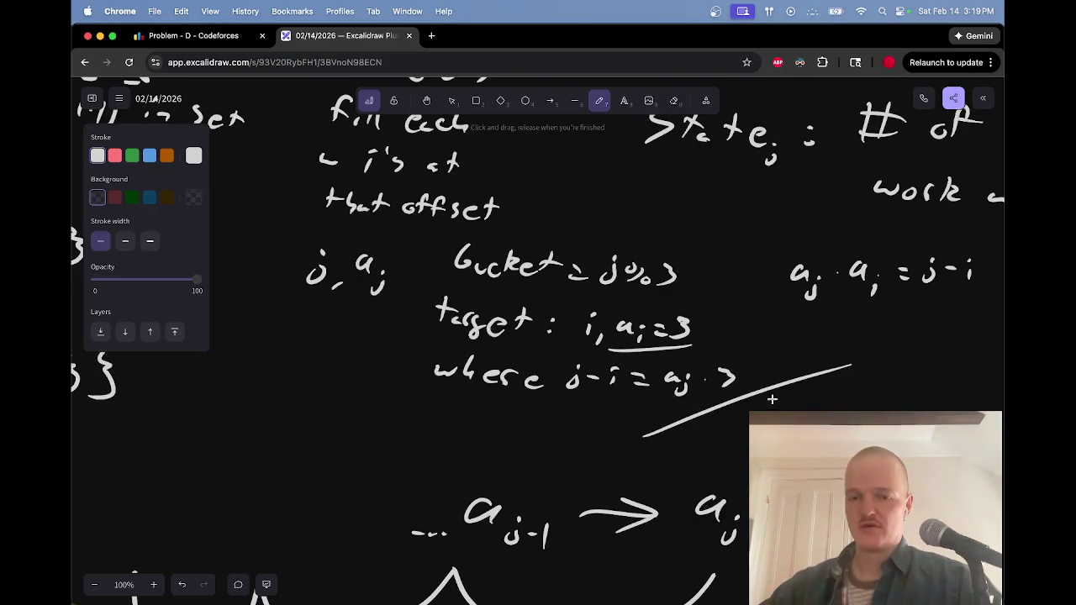
scroll(771, 400, "right", 5)
scroll(771, 401, "down", 2)
key("super+z")
mouse_move(641, 348)
left_mouse_down()
mouse_move(576, 380)
mouse_move(319, 393)
mouse_move(370, 400)
mouse_move(405, 385)
left_mouse_up()
scroll(556, 356, "down", 2)
scroll(556, 356, "left", 1)
scroll(421, 370, "left", 5)
scroll(421, 370, "down", 1)
Select and delete the stray arcs and a_{j-1} → a_j strokes
key("v")
mouse_move(223, 326)
left_mouse_down()
mouse_move(788, 469)
mouse_move(861, 562)
left_mouse_up()
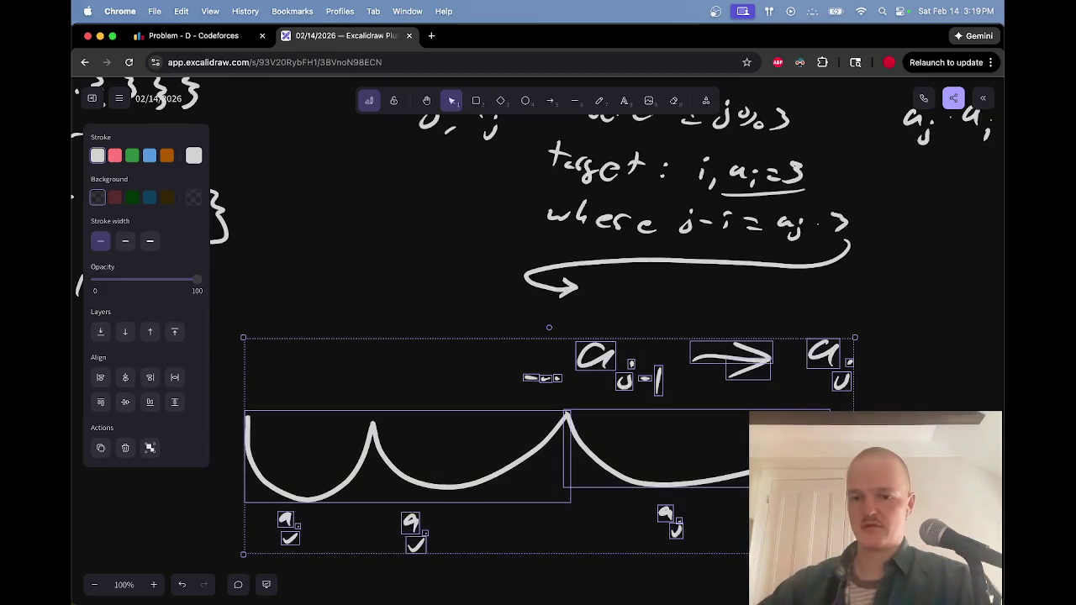
key("Delete")
scroll(721, 304, "right", 2)
scroll(721, 304, "up", 1)
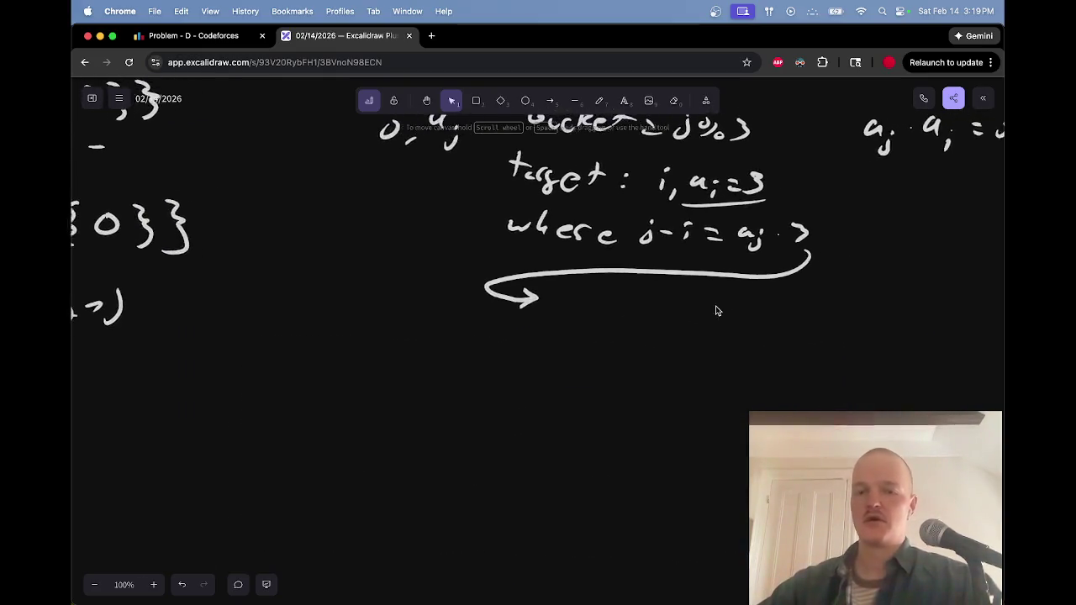
Write 'j - a_j·3 = i' below the arrow and underline it
key("p")
scroll(563, 300, "right", 2)
scroll(562, 300, "up", 1)
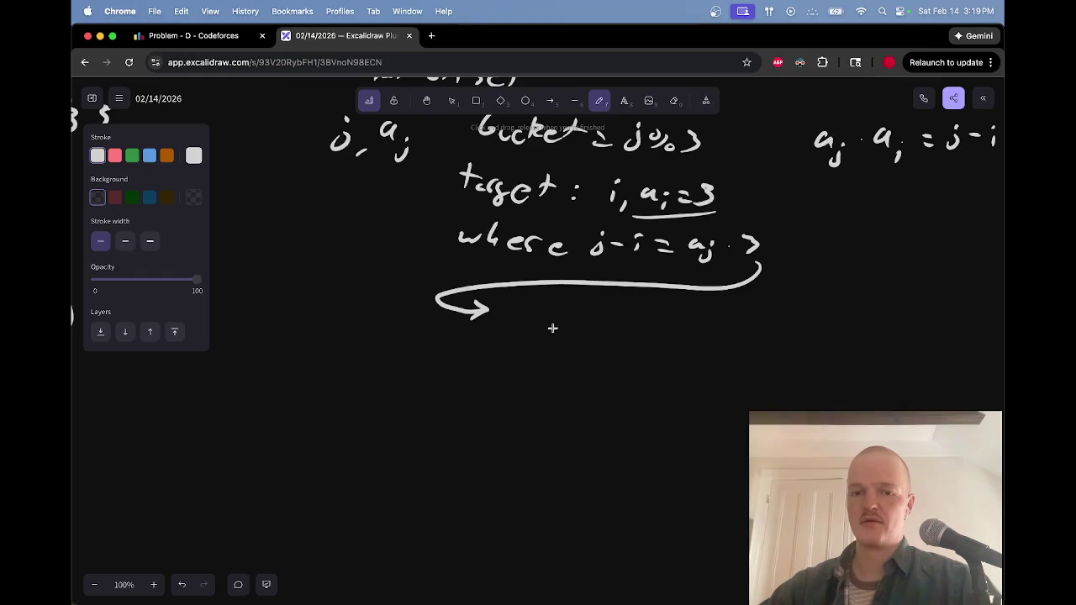
mouse_move(527, 311)
left_mouse_down()
mouse_move(518, 335)
mouse_move(607, 325)
mouse_move(595, 345)
mouse_move(687, 323)
left_mouse_up()
mouse_move(671, 333)
left_mouse_down()
mouse_move(708, 338)
mouse_move(715, 319)
left_mouse_up()
left_click_drag(495, 359, 786, 352)
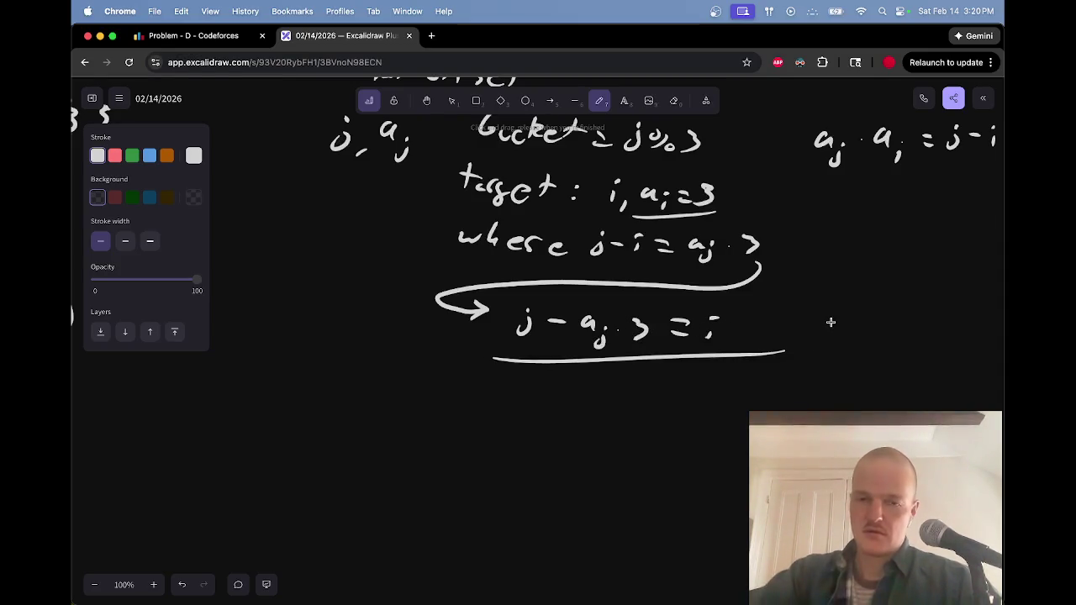
scroll(831, 322, "up", 3)
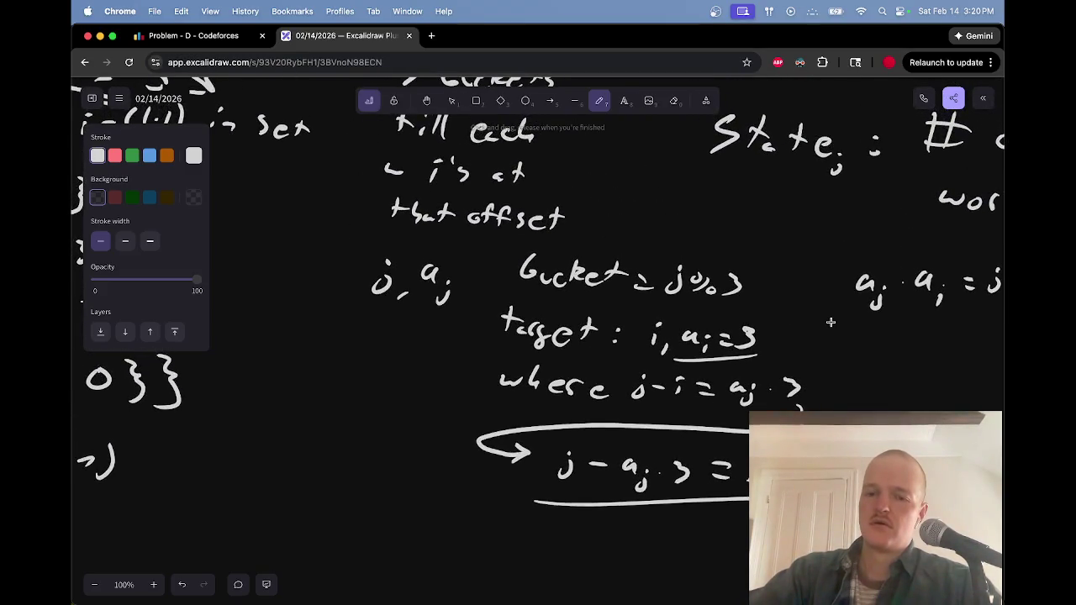
scroll(831, 322, "up", 2)
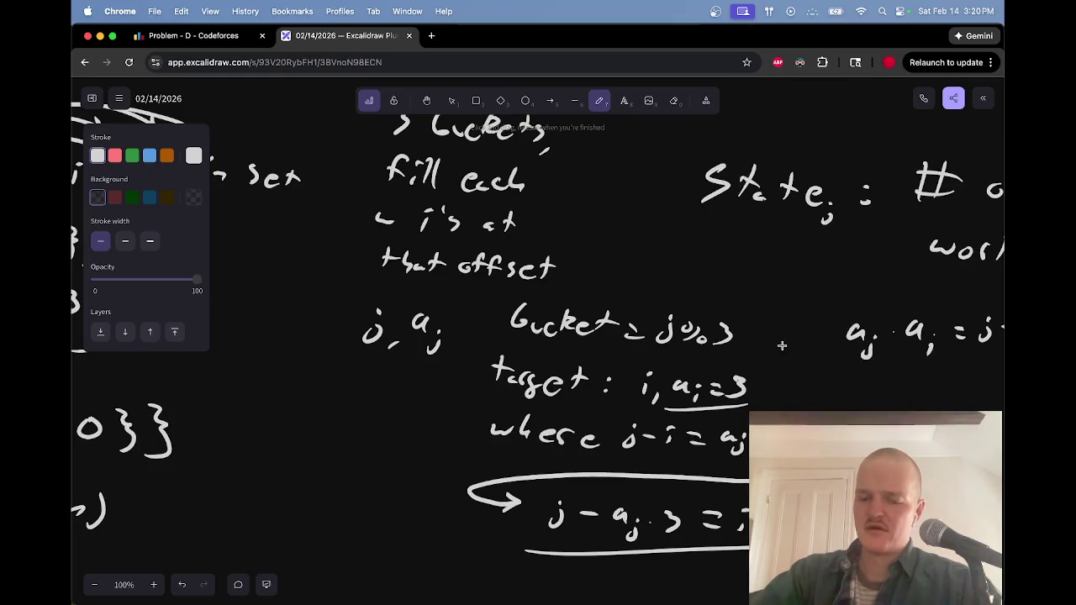
scroll(782, 345, "up", 2)
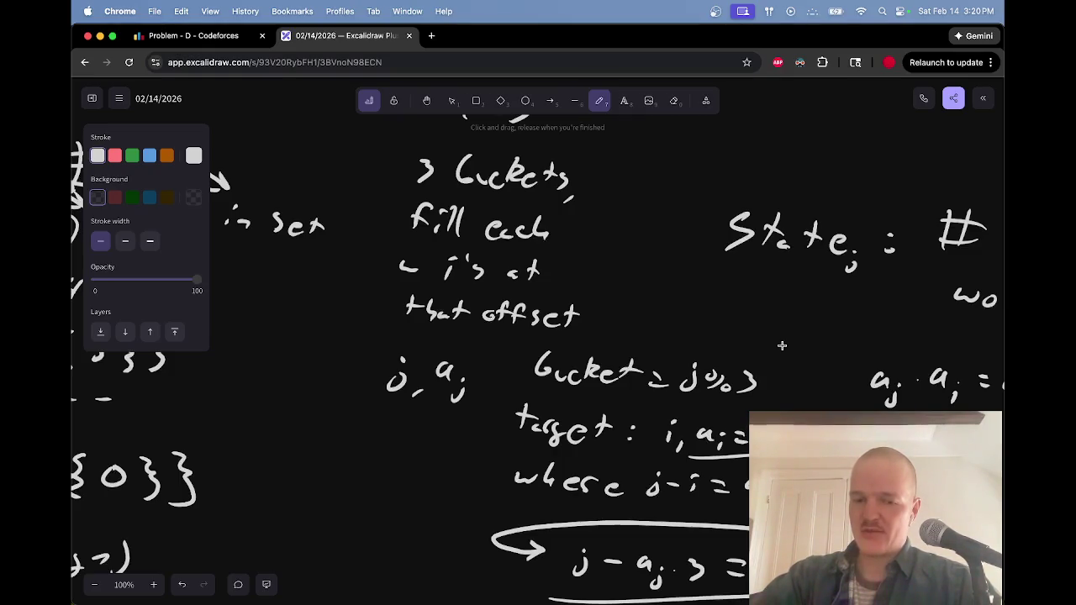
scroll(782, 345, "down", 2)
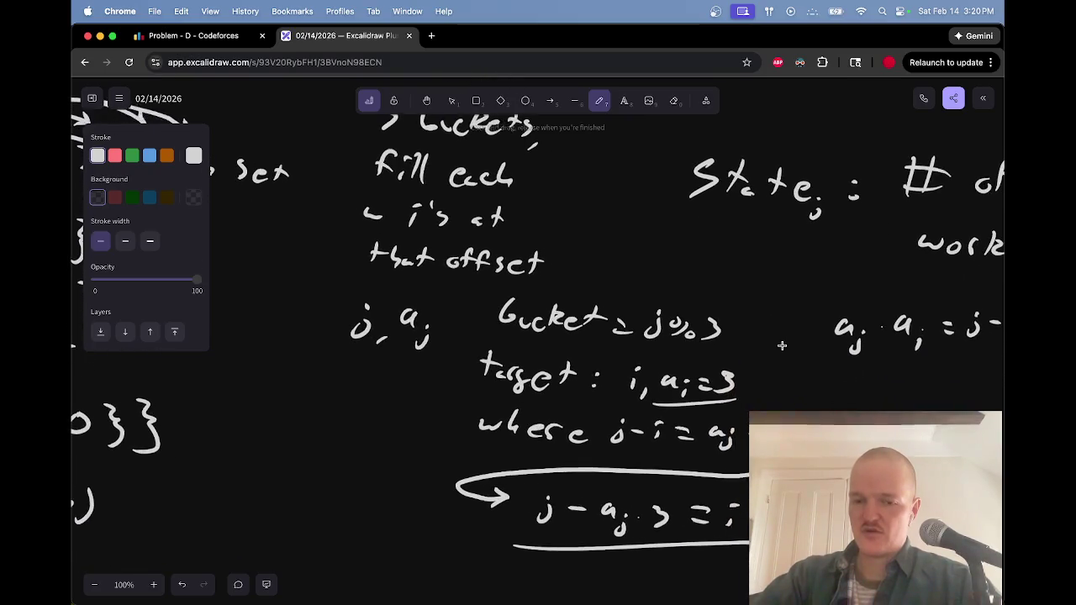
scroll(782, 346, "down", 2)
scroll(782, 346, "down", 5)
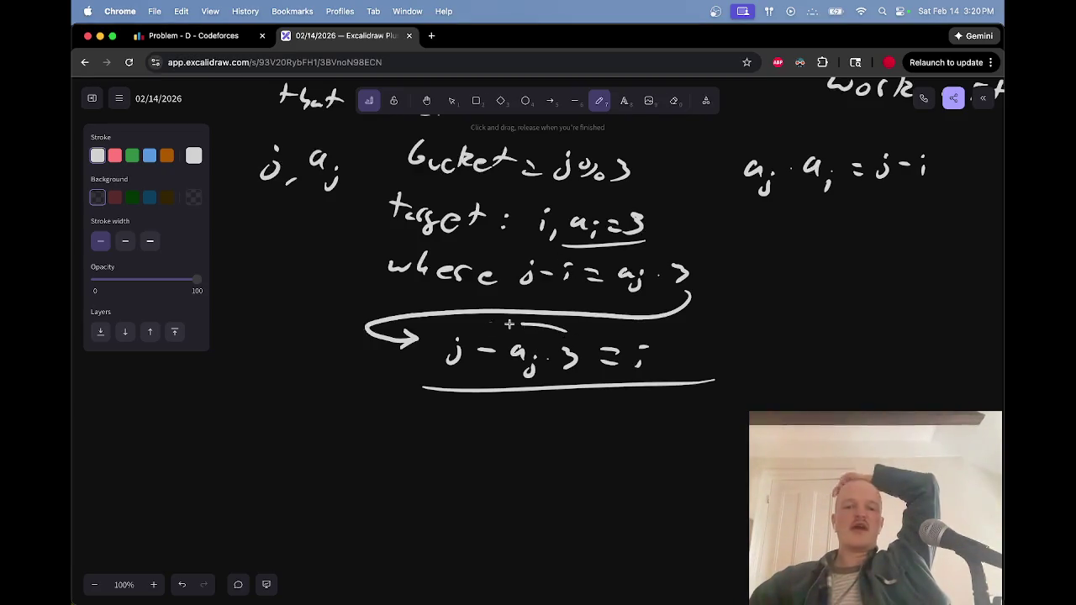
Circle the a_j·3 term, erasing an oversized first circle, and arrow it toward i
left_click_drag(523, 325, 580, 333)
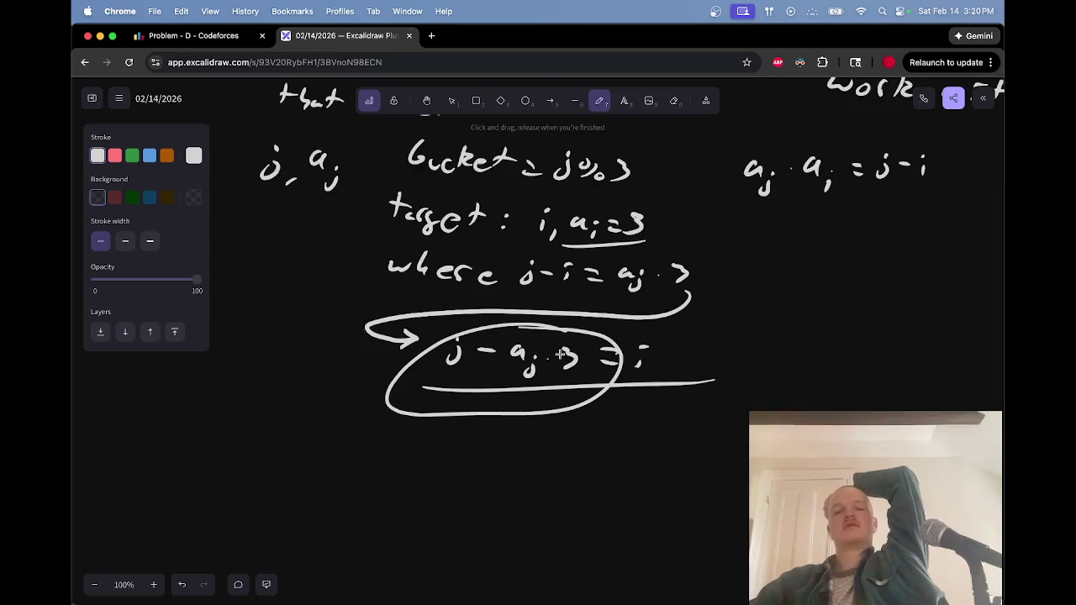
key("e")
left_click(572, 331)
key("p")
mouse_move(561, 327)
left_mouse_down()
mouse_move(545, 327)
mouse_move(658, 336)
left_mouse_up()
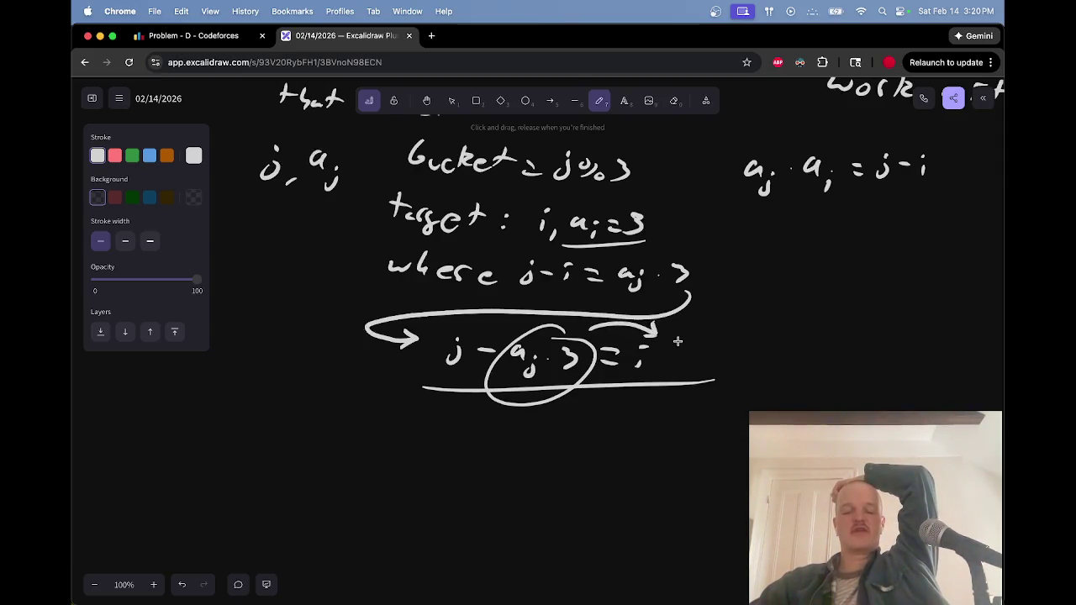
left_click_drag(622, 383, 681, 356)
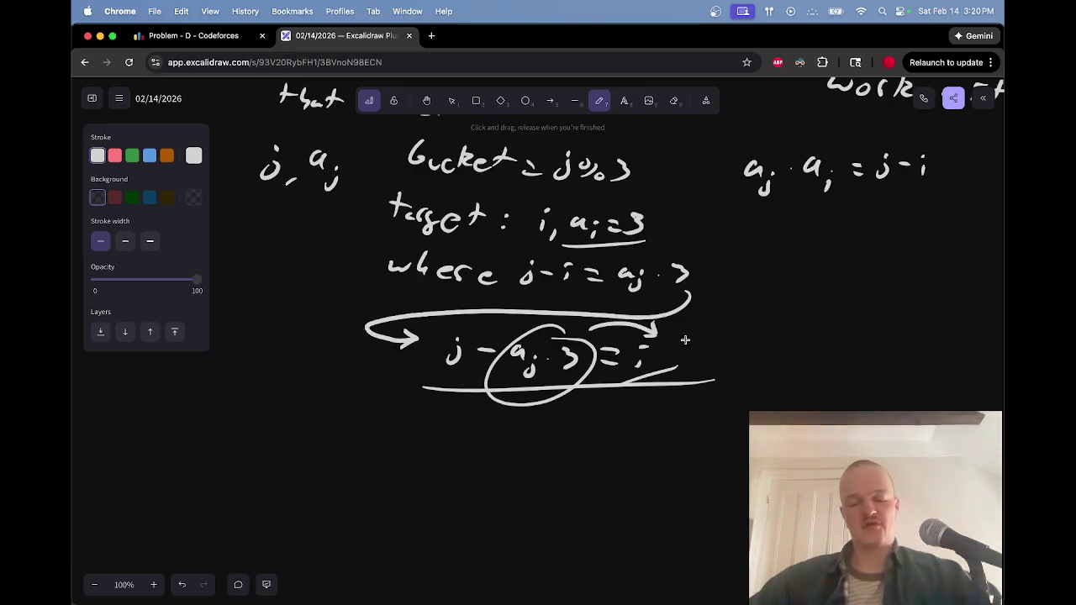
Write O(n√n) above the √n notes, then switch to the Codeforces tab
scroll(665, 344, "up", 10)
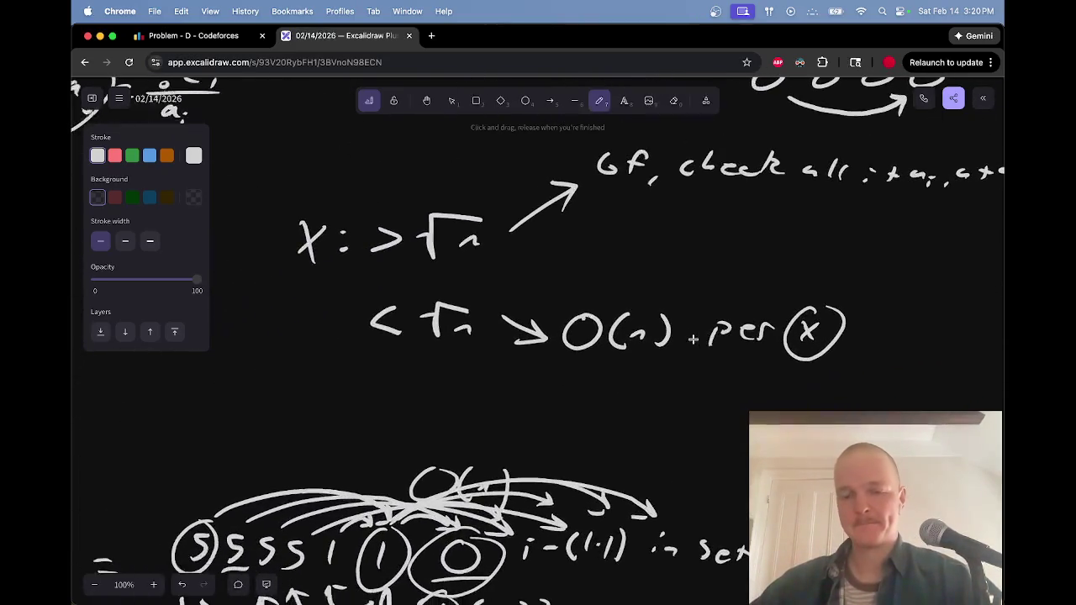
scroll(578, 318, "up", 2)
mouse_move(392, 253)
left_mouse_down()
mouse_move(395, 242)
mouse_move(414, 252)
left_mouse_up()
left_click_drag(433, 244, 489, 227)
left_click_drag(469, 246, 478, 244)
left_click_drag(350, 230, 385, 261)
left_click_drag(500, 215, 509, 271)
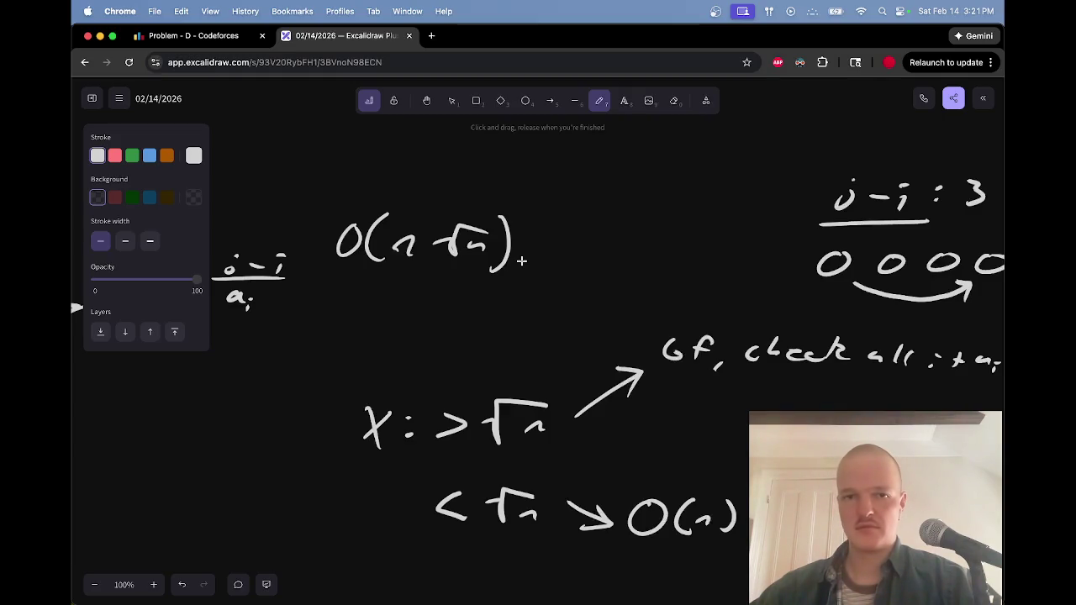
key("ctrl+shift+Tab")
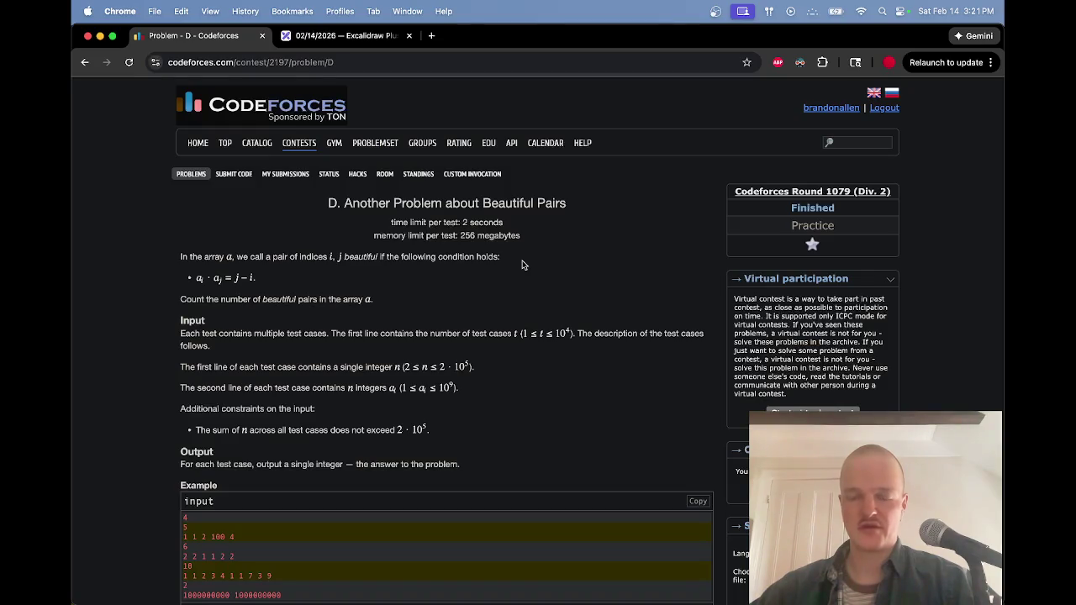
Glance back at the Excalidraw notes and the Twitch window, returning to Excalidraw
key("ctrl+Tab")
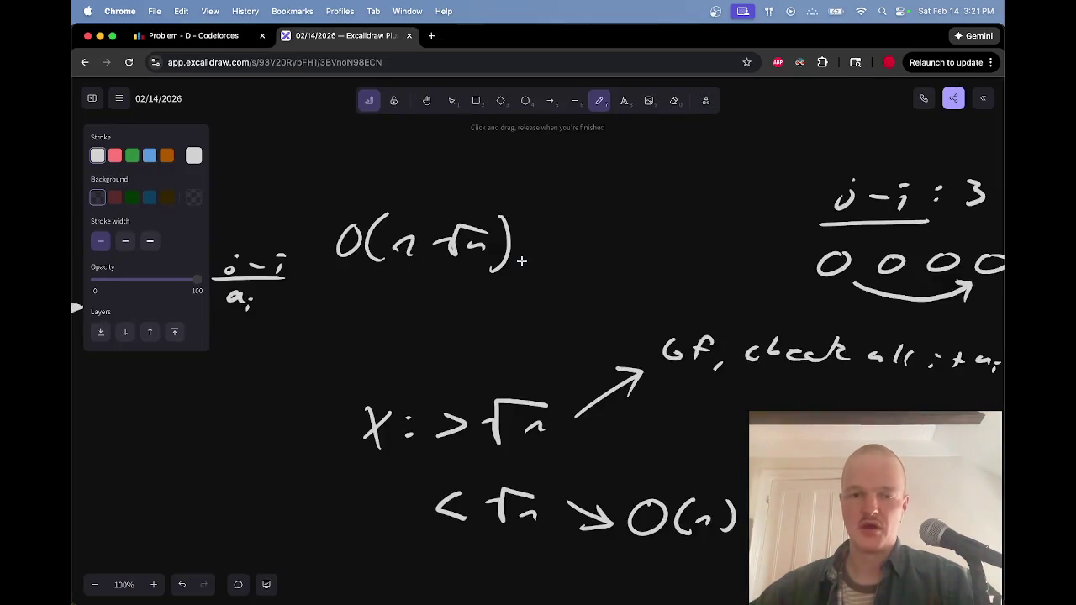
scroll(522, 261, "up", 3)
key("super+grave")
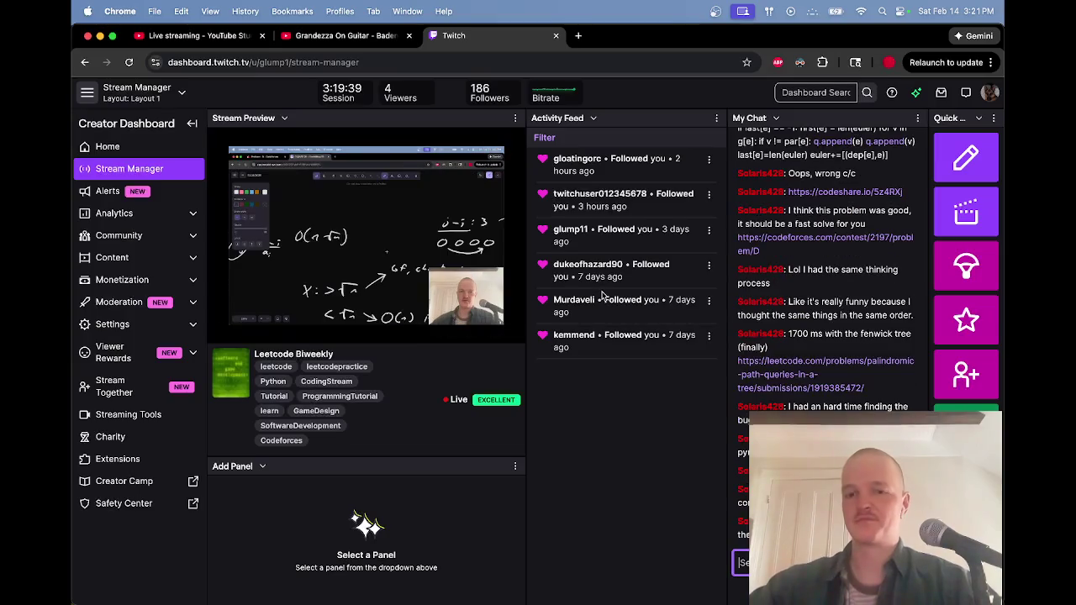
key("super+grave")
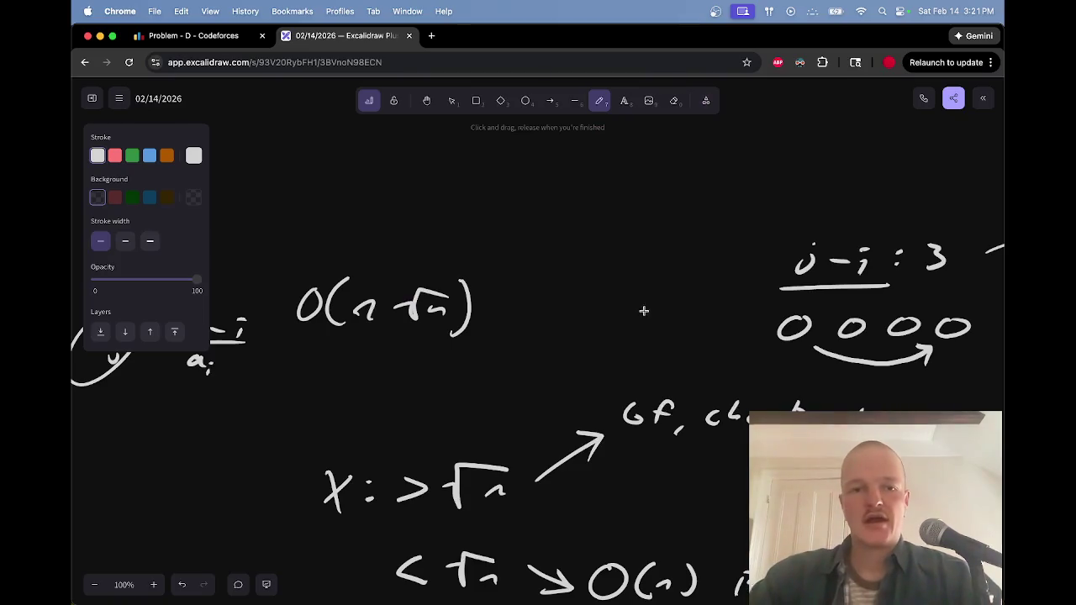
Reread the Beautiful Pairs statement, then bring the Twitch Stream Manager window forward
key("ctrl+shift+Tab")
scroll(614, 348, "down", 10)
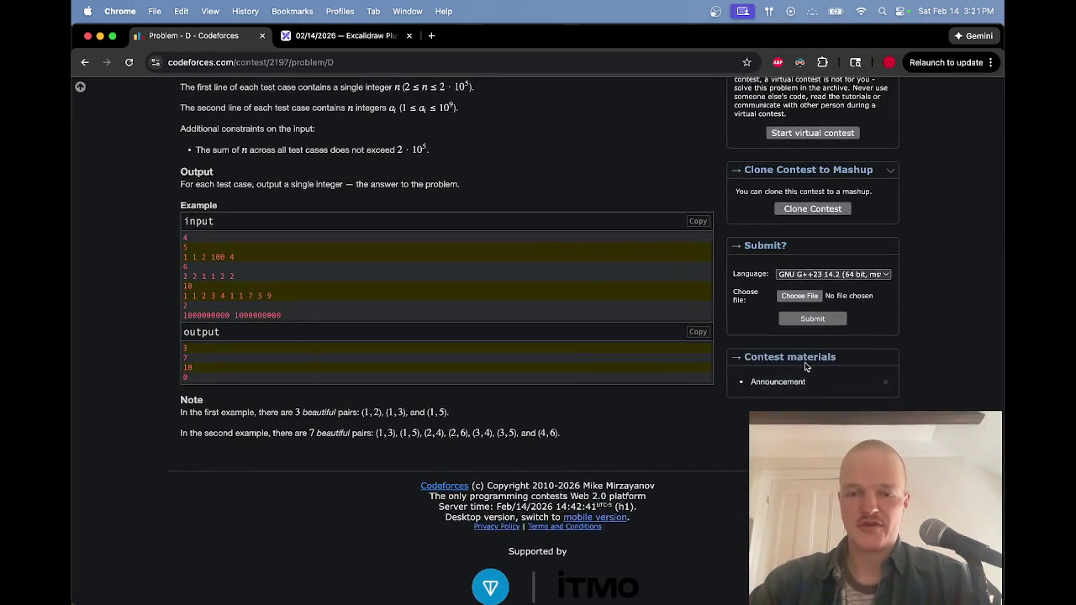
scroll(722, 315, "up", 5)
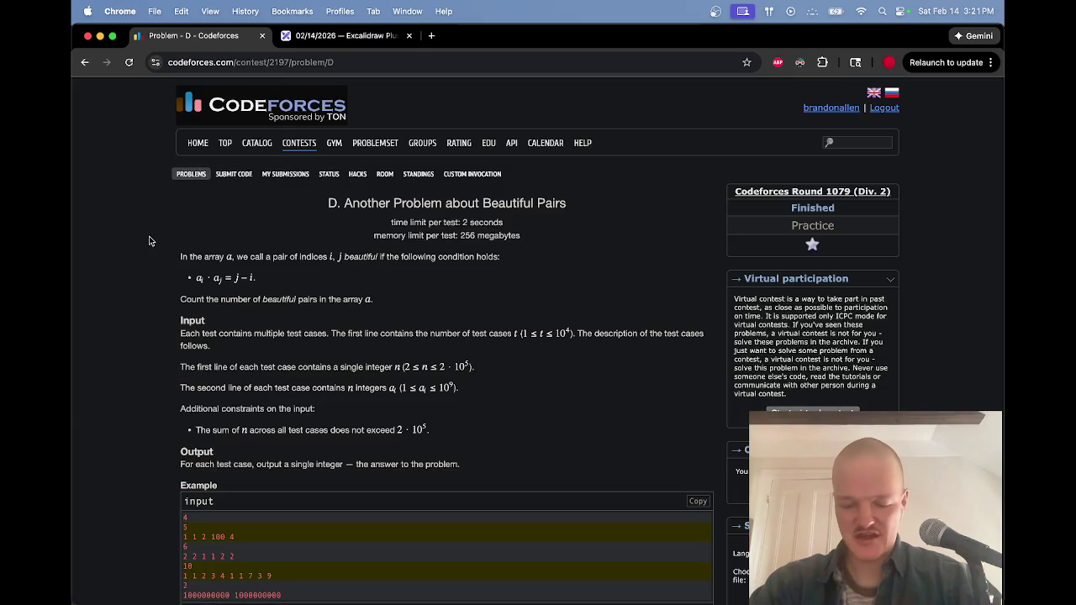
scroll(149, 242, "down", 5)
scroll(148, 241, "up", 5)
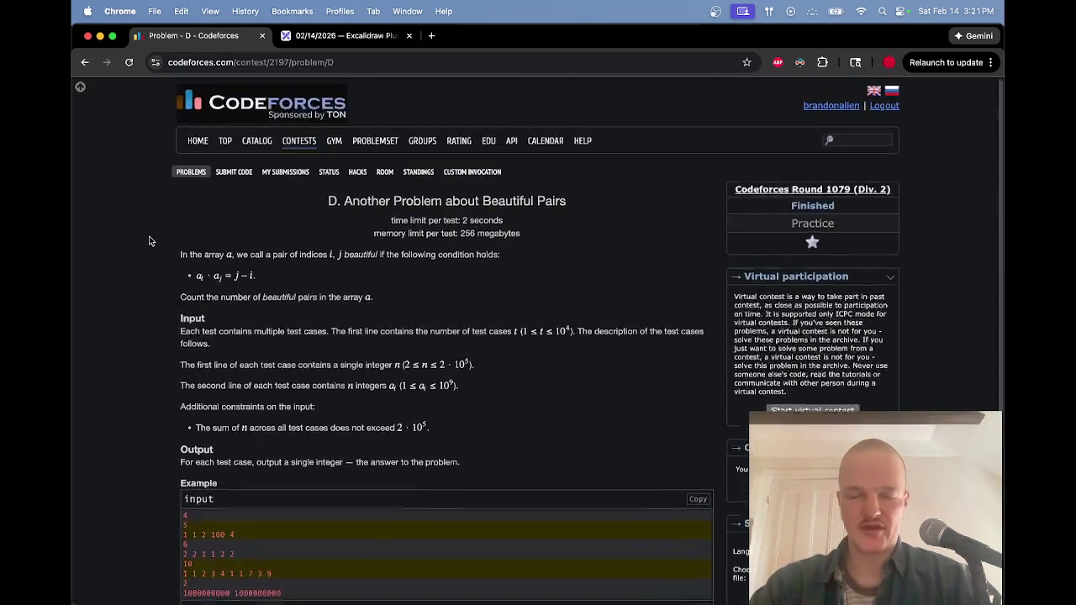
scroll(149, 241, "down", 5)
scroll(148, 241, "up", 5)
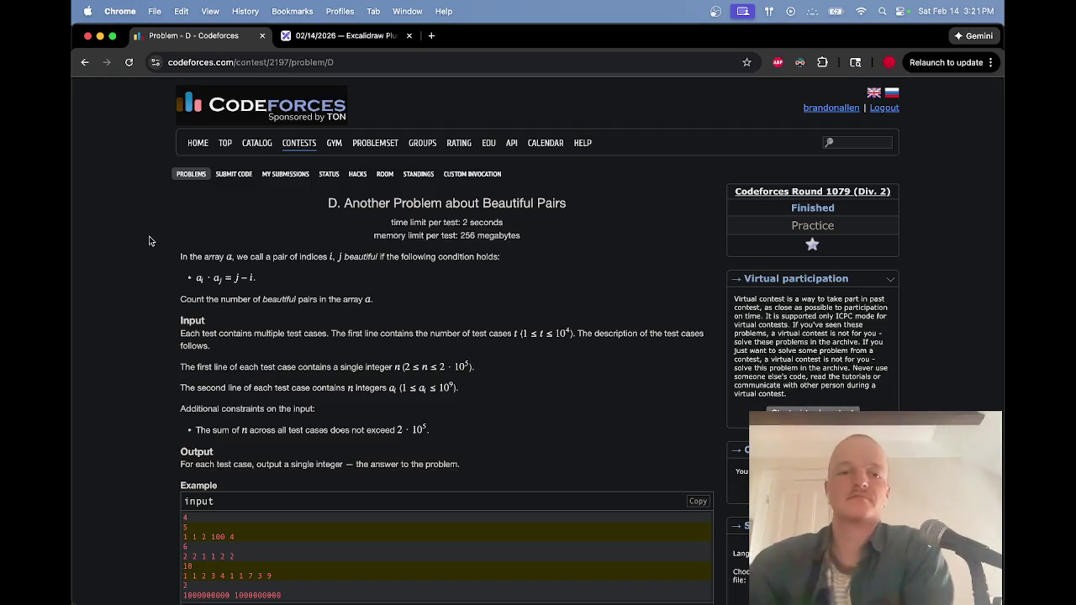
key("ctrl+Up")
left_click(558, 233)
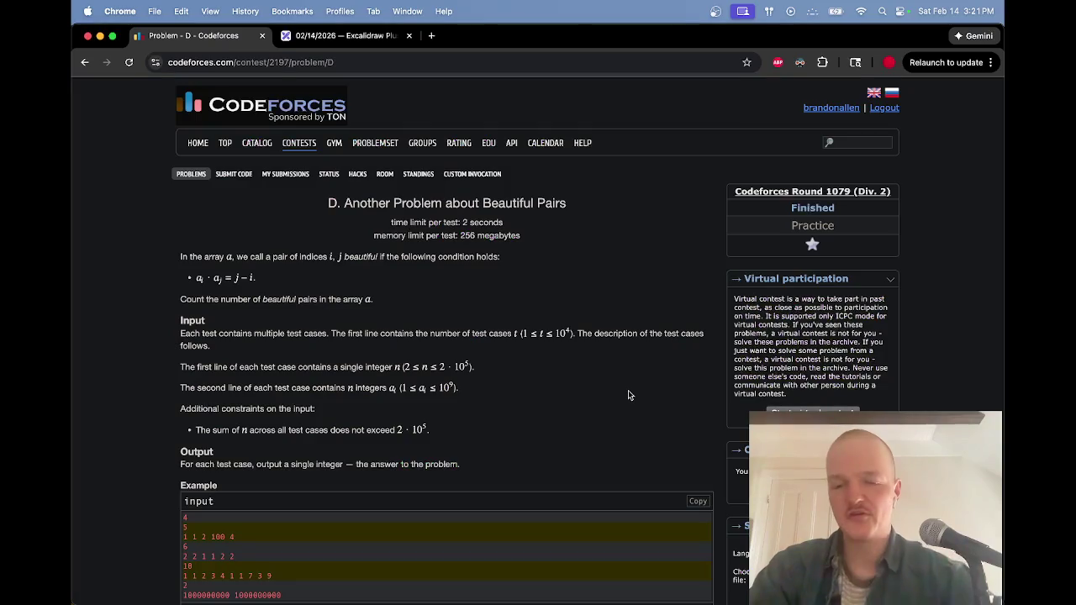
From the Codeforces window, open a new tab to the Twitch homepage
key("super+grave")
left_click_drag(583, 210, 291, 195)
left_click(280, 207)
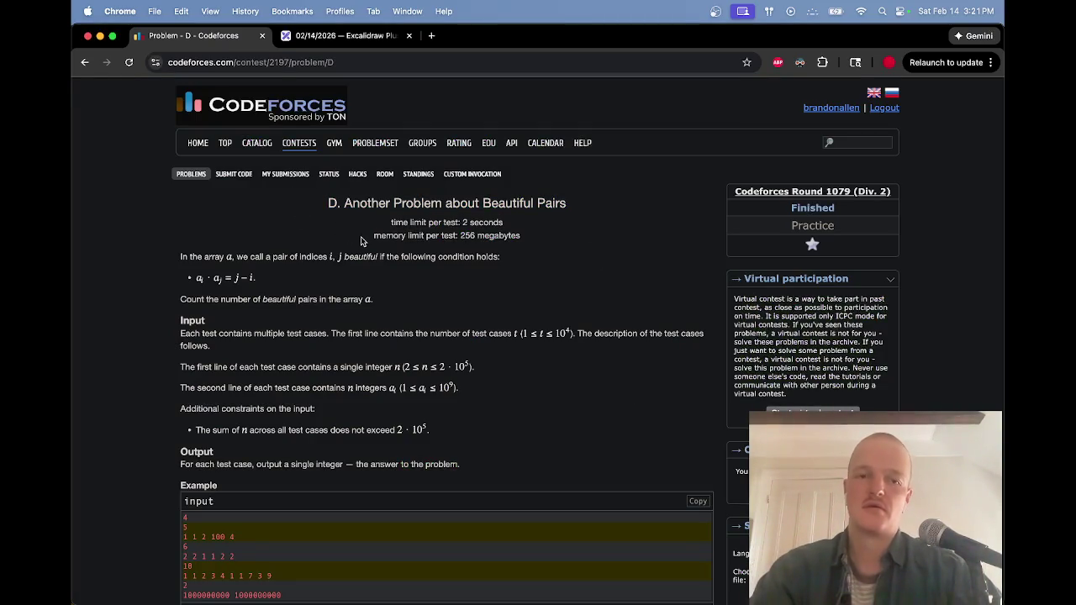
key("super+grave")
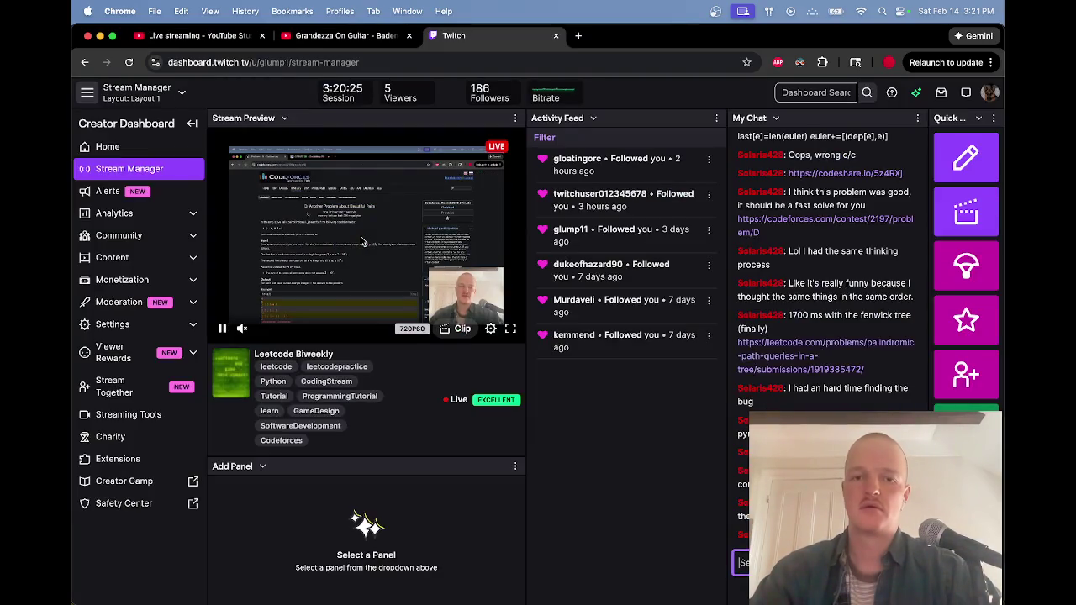
key("super+grave")
key("super+t")
type("twitch")
key("Return")
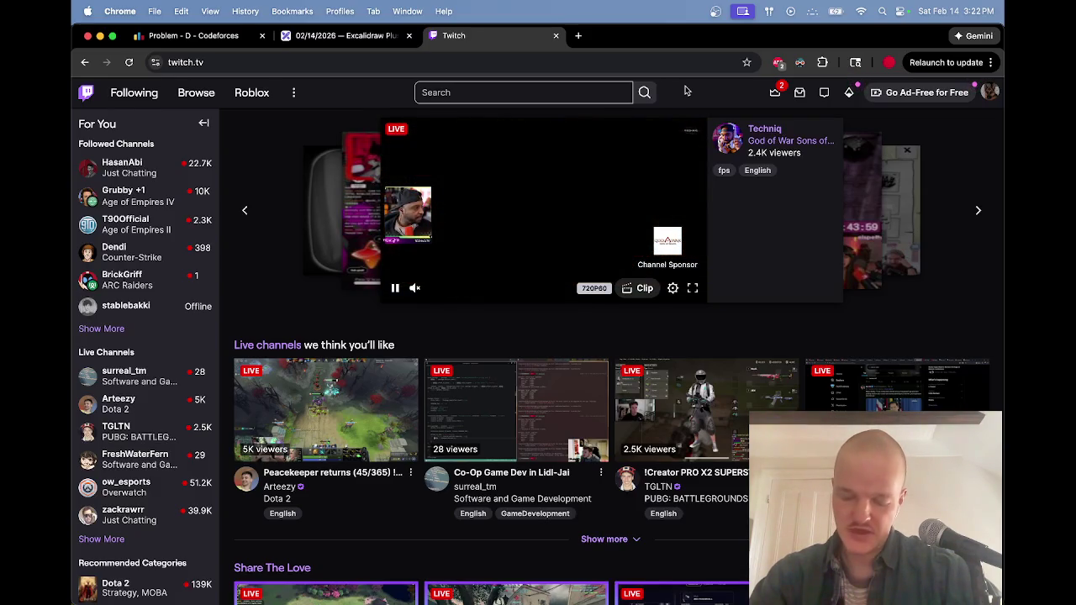
Return to the Excalidraw tab showing O(n√n) above the √n case notes
key("ctrl+shift+Tab")
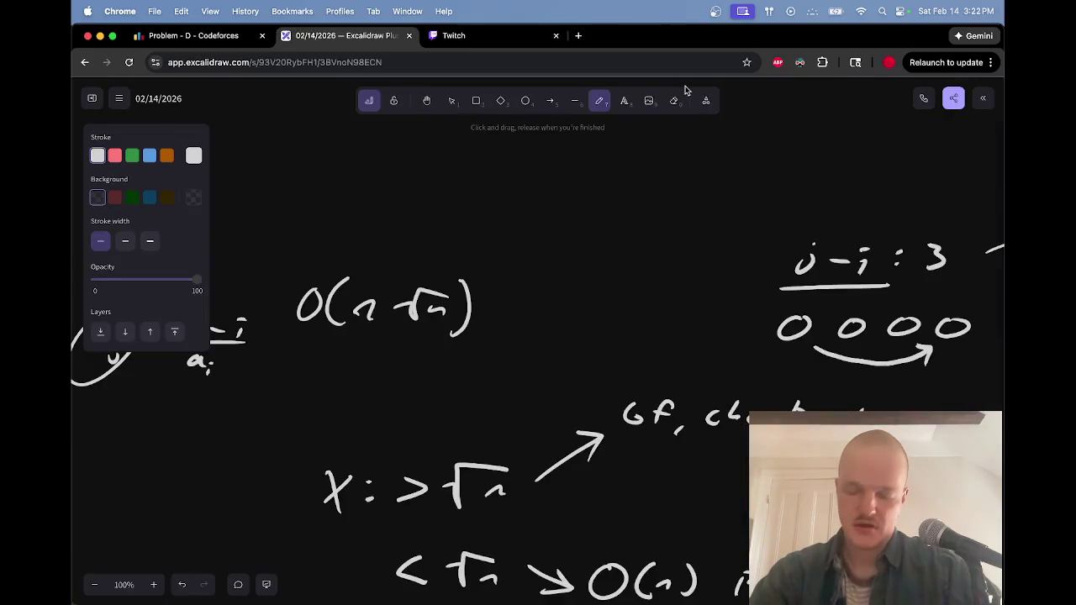
scroll(644, 223, "down", 5)
scroll(647, 223, "up", 3)
scroll(646, 222, "up", 2)
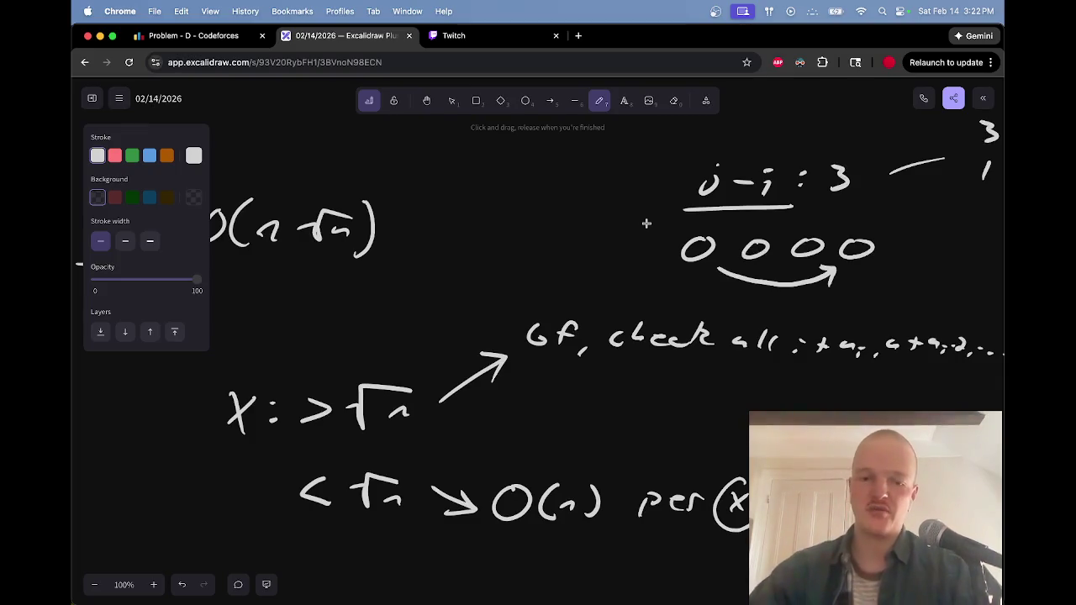